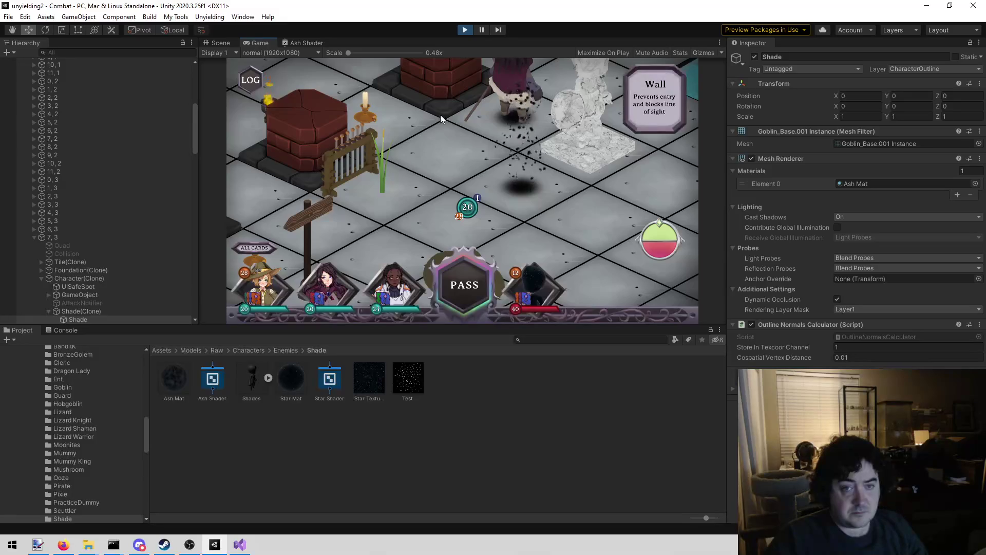
Zoom the Game view around the Shade and bring up the Test texture's options in the Project window.
scroll(478, 195, "down", 2)
scroll(457, 203, "up", 2)
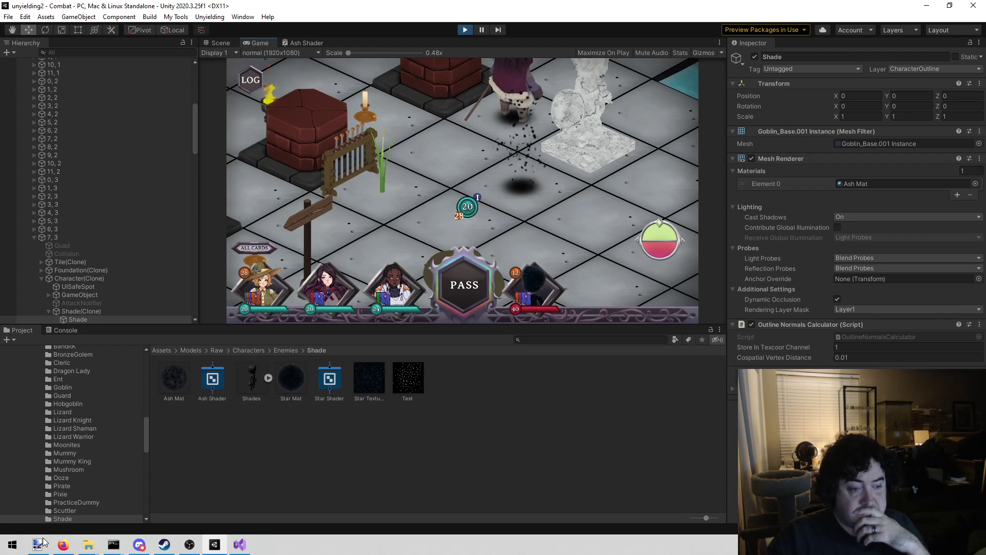
right_click(419, 388)
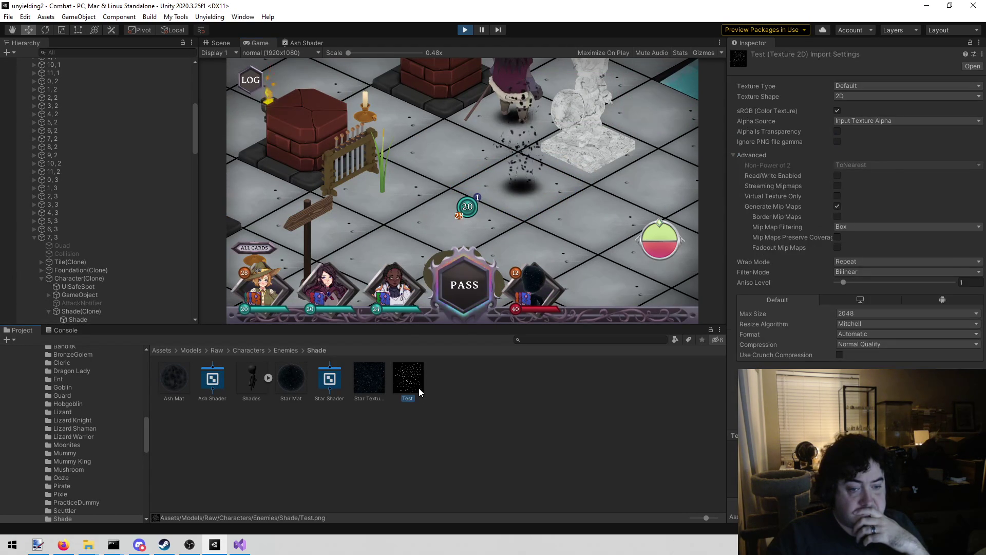
Open Test.png from Explorer in paint.net, paint more white speckles, and save it as PNG.
left_click(507, 131)
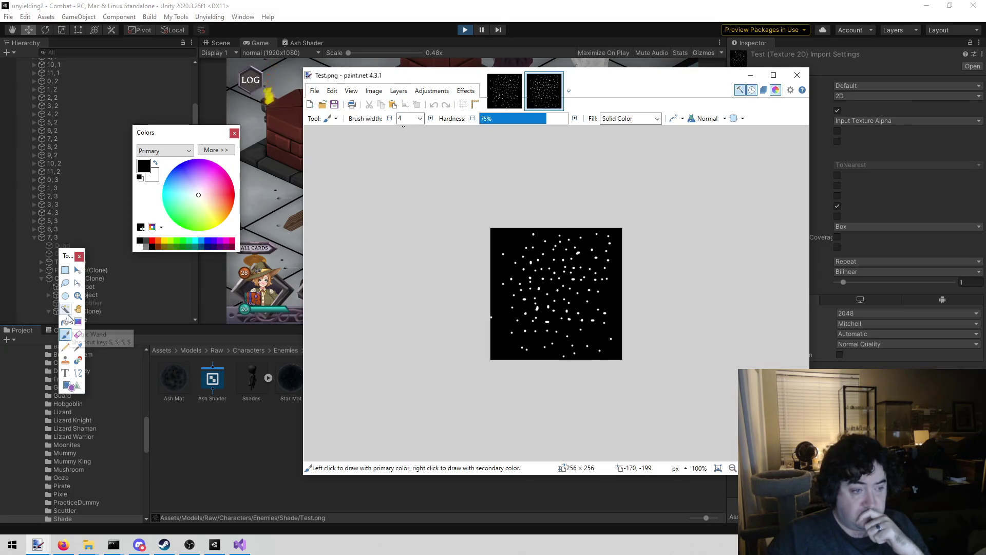
left_click(518, 79)
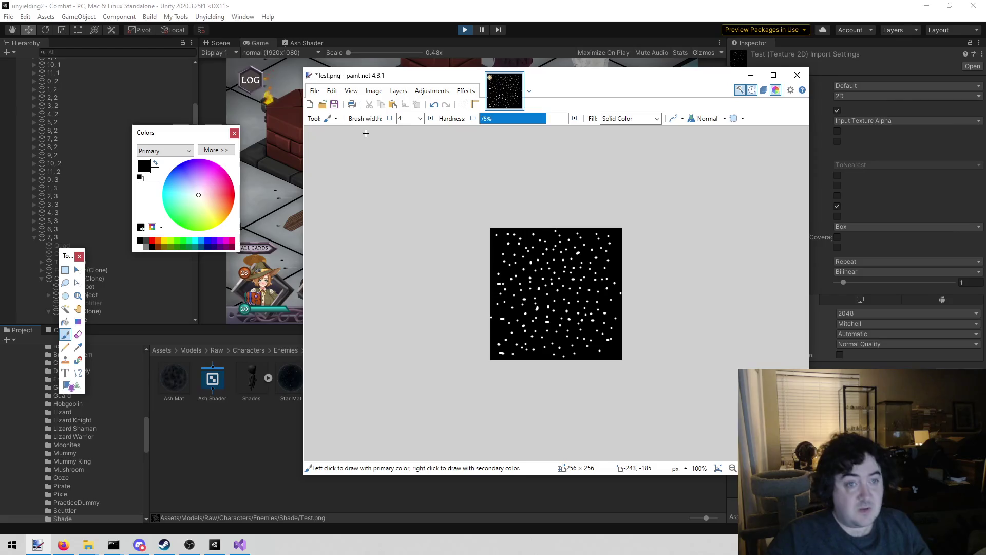
key("ctrl+s")
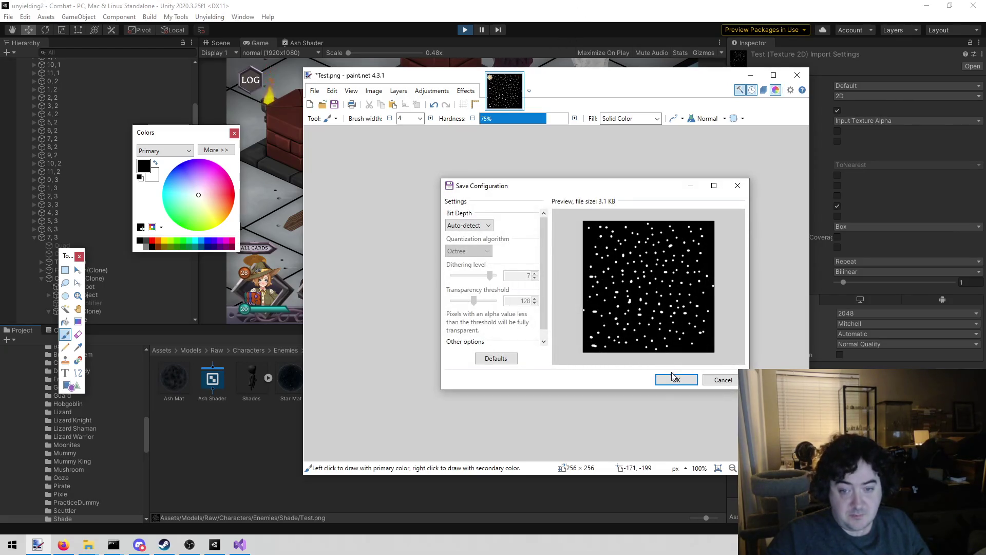
left_click(674, 379)
left_click(367, 35)
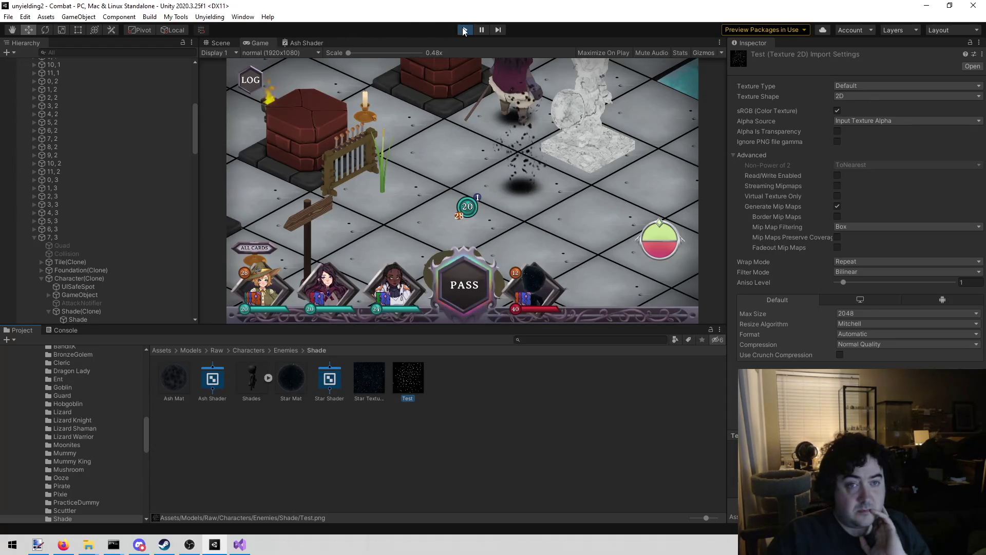
Restart Play mode and dismiss the card selection to reach the combat board.
left_click(463, 30)
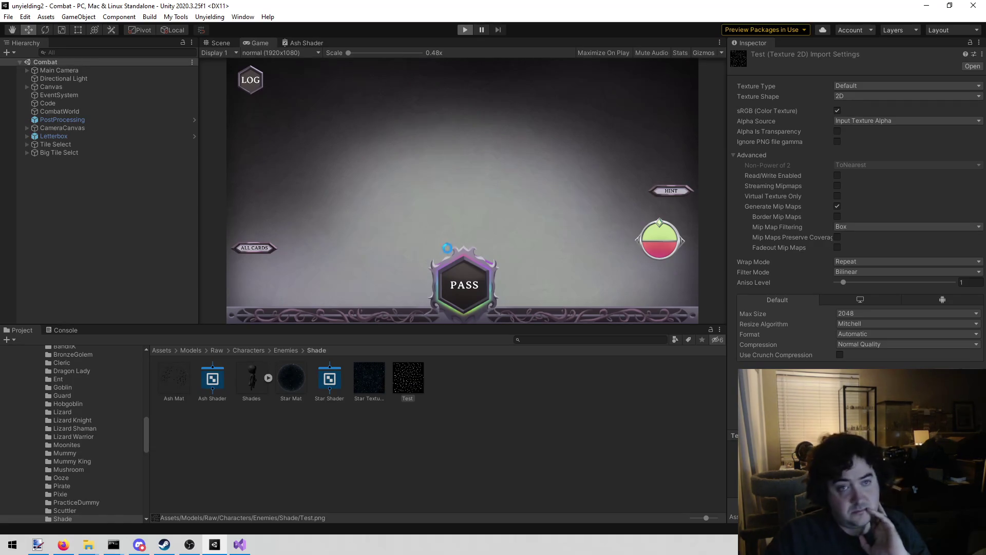
key("ctrl+p")
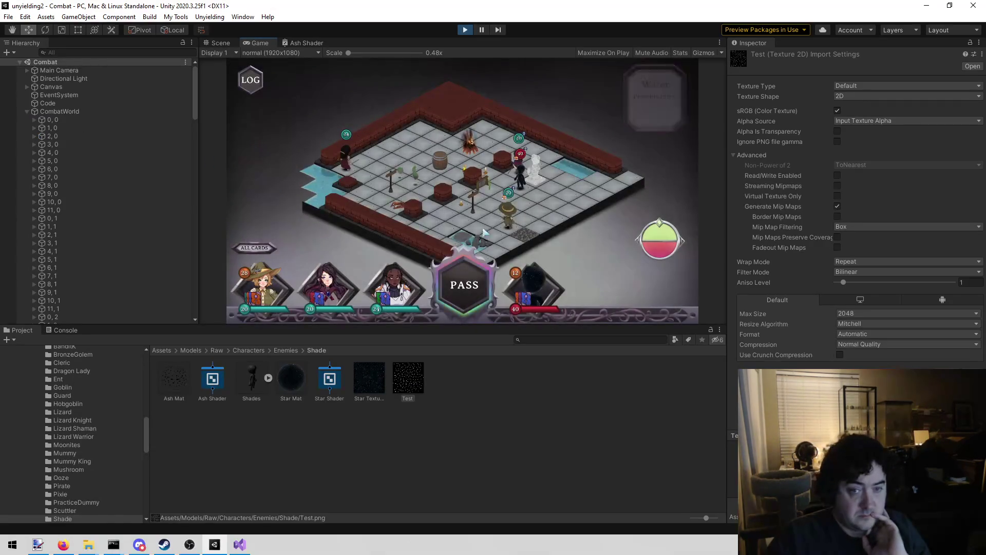
left_click(497, 283)
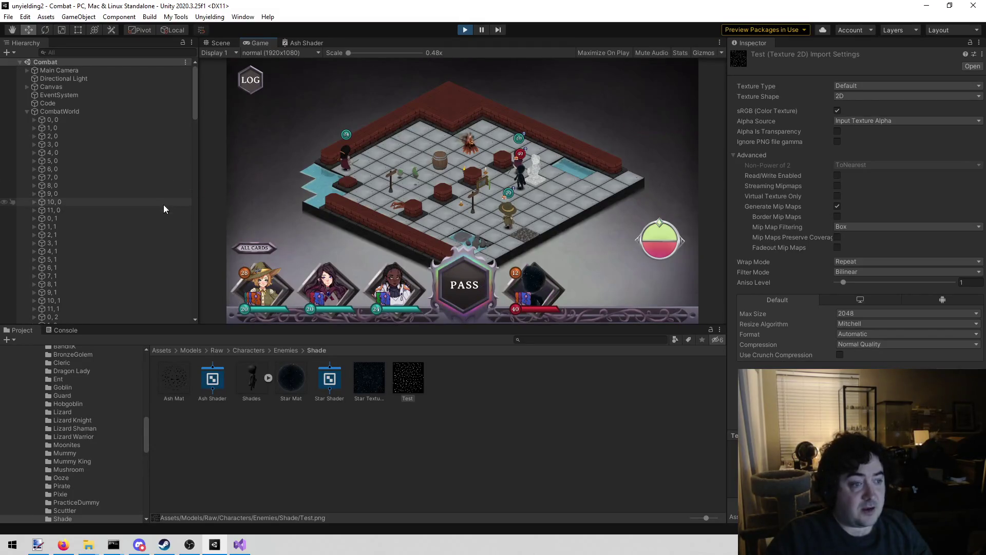
Assign Ash Mat to the Shade's Element 0 in place of Star Mat and view it in game.
left_click(218, 43)
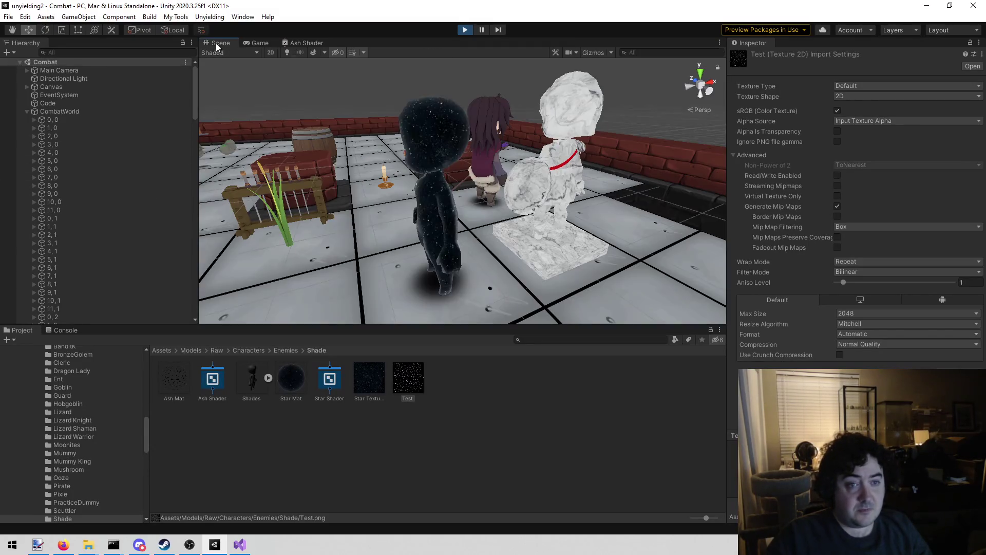
left_click(444, 125)
mouse_move(436, 312)
left_mouse_down()
mouse_move(903, 191)
mouse_move(895, 184)
left_mouse_up()
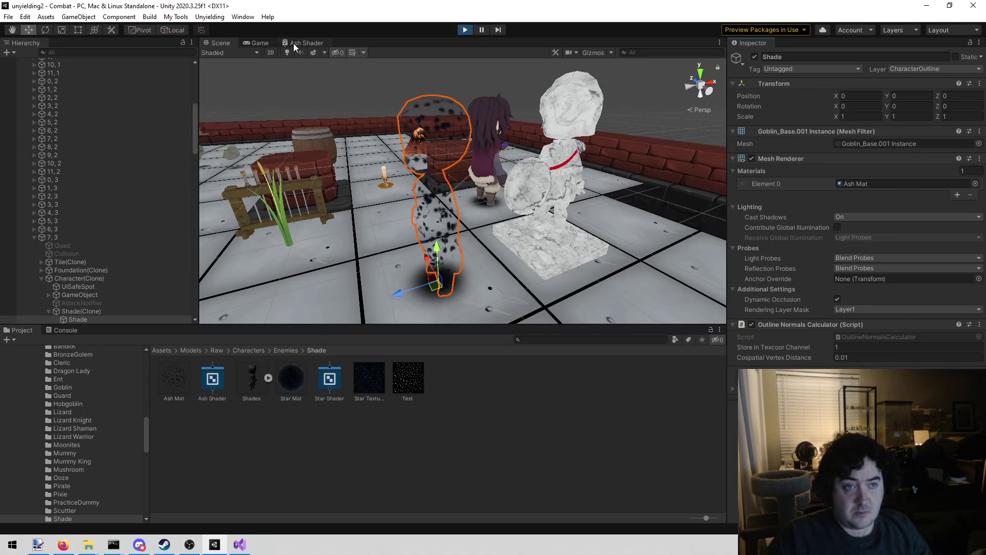
left_click(259, 42)
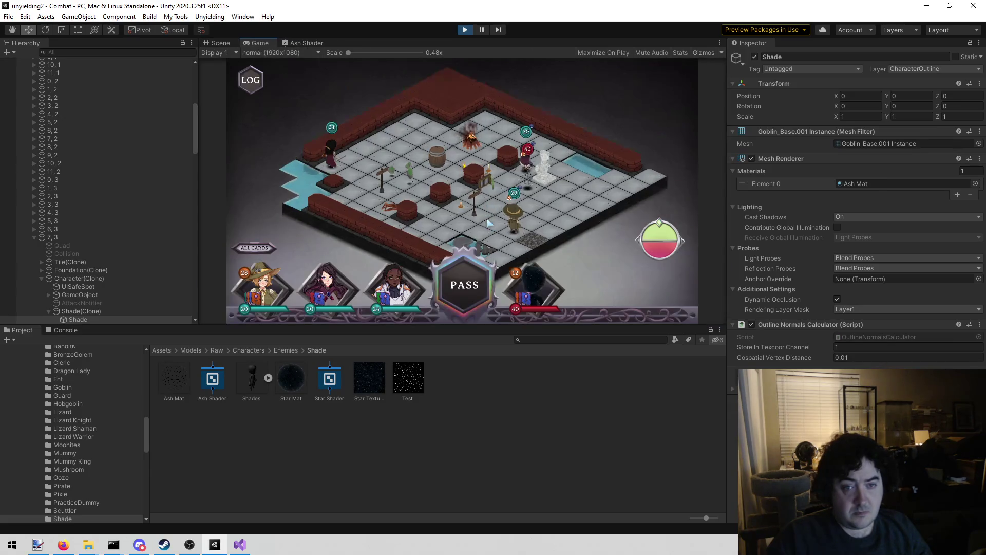
scroll(488, 222, "up", 2)
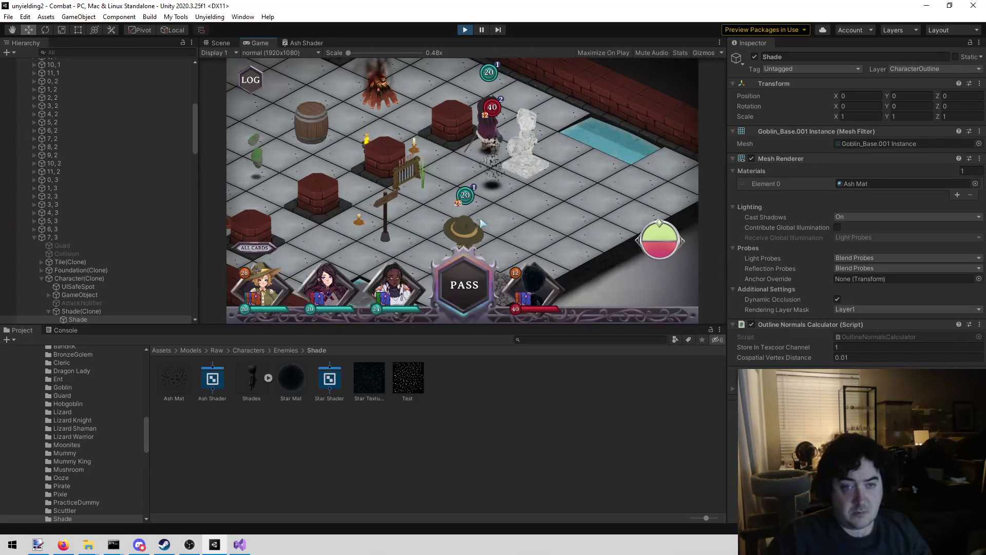
scroll(481, 222, "up", 2)
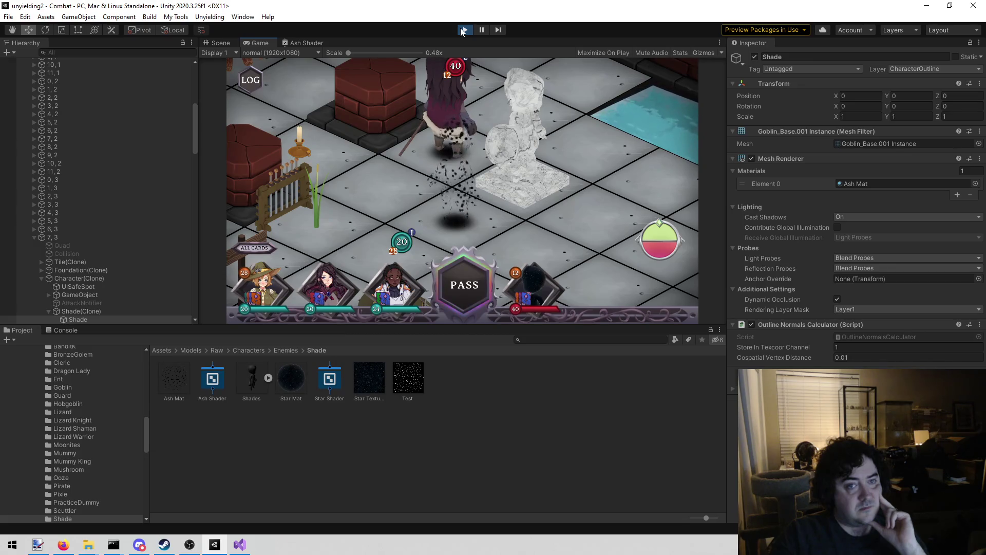
Open the Ash Shader graph and zoom and pan to its noise and Add nodes.
left_click(301, 40)
scroll(432, 174, "up", 5)
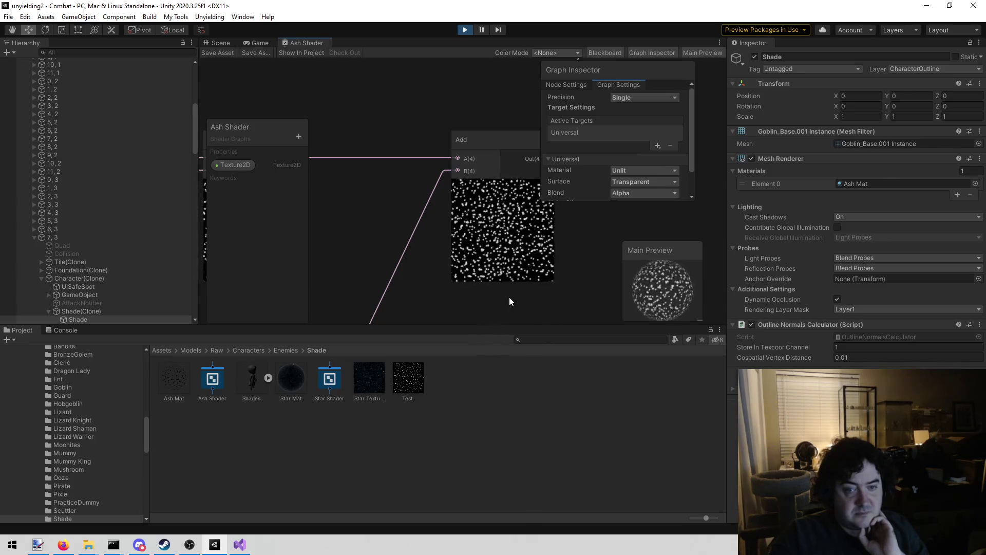
mouse_move(494, 300)
left_mouse_down()
mouse_move(452, 268)
mouse_move(424, 163)
left_mouse_up()
left_click_drag(395, 215, 408, 214)
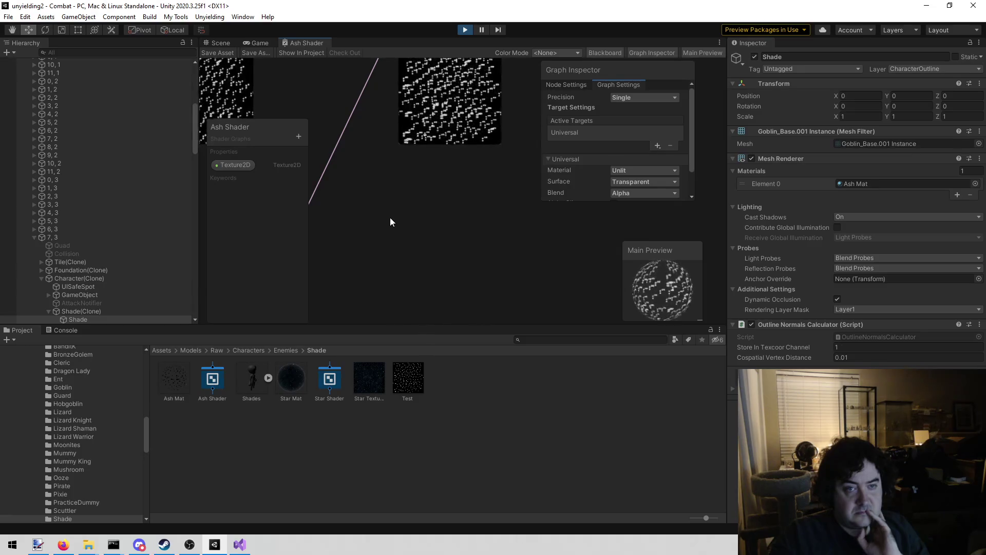
right_click(390, 222)
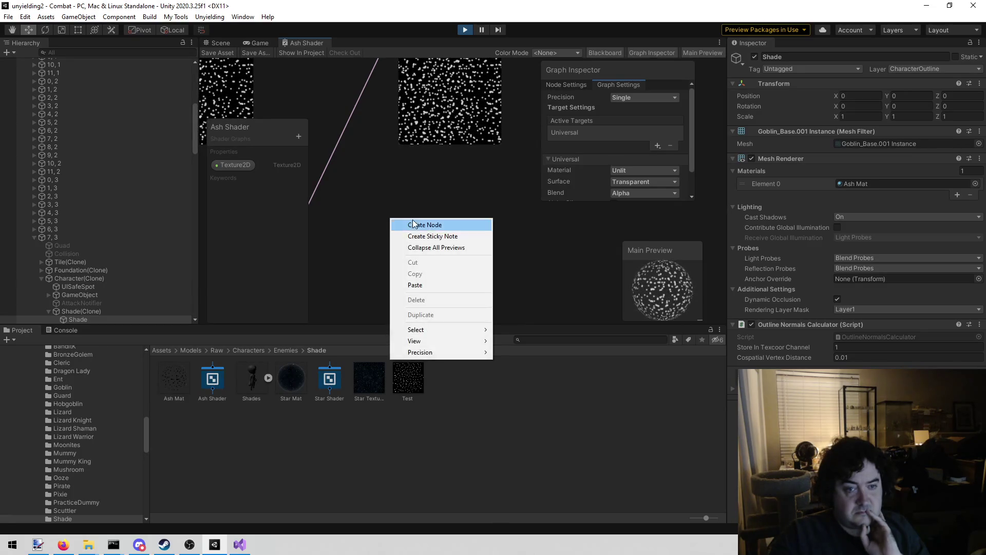
Add a Gradient Noise node with scale 10 to the Ash Shader graph.
left_click(420, 225)
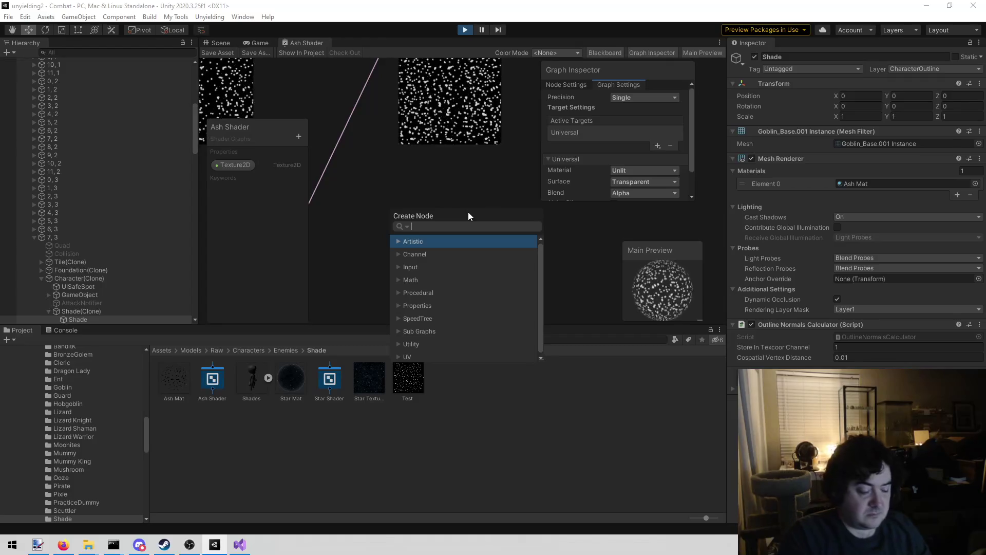
type("noise")
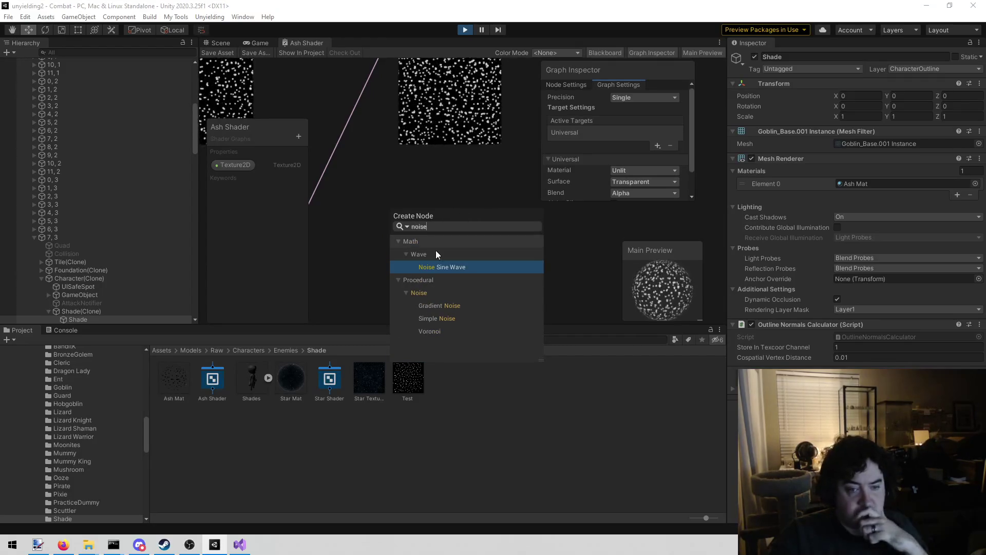
left_click(451, 308)
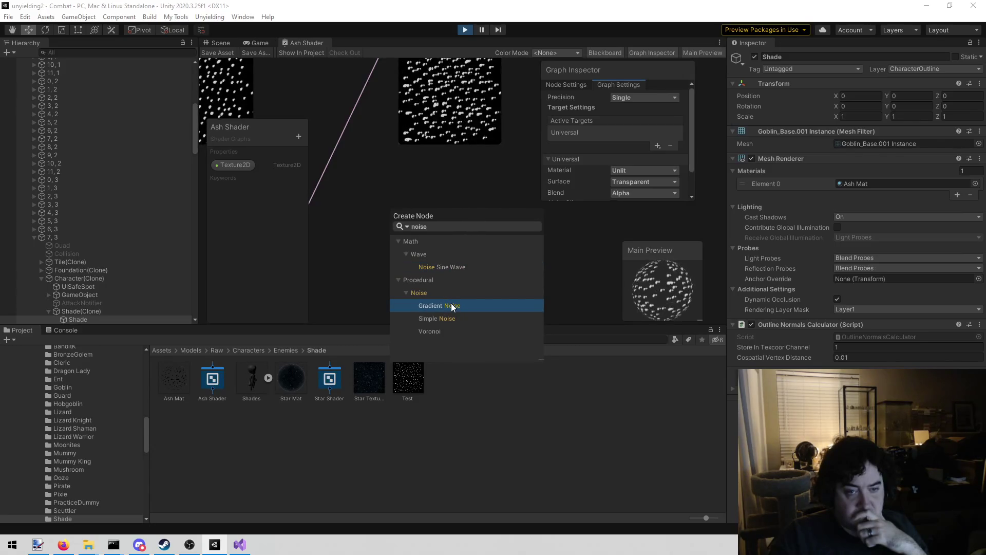
left_click(451, 306)
mouse_move(470, 249)
left_mouse_down()
mouse_move(430, 128)
mouse_move(436, 100)
left_mouse_up()
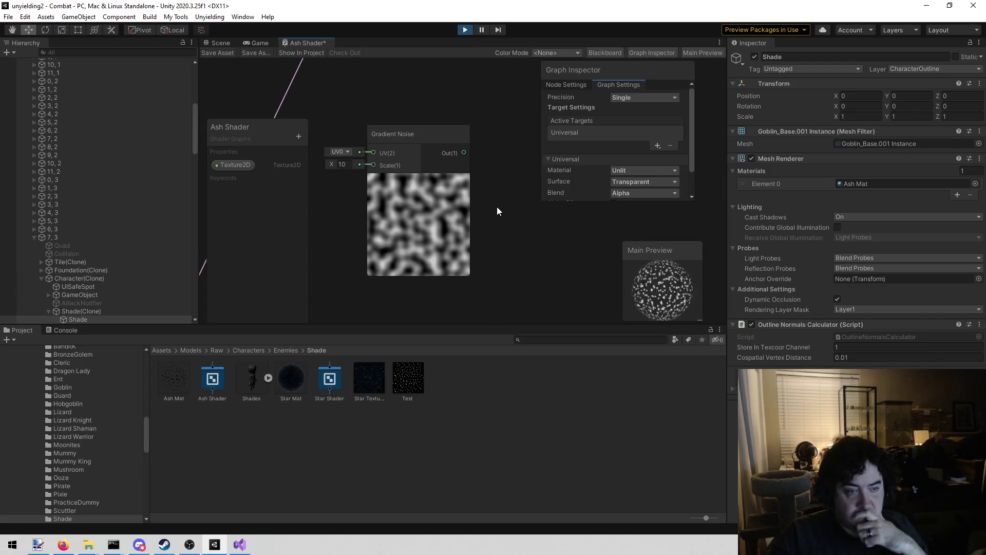
scroll(488, 202, "down", 3)
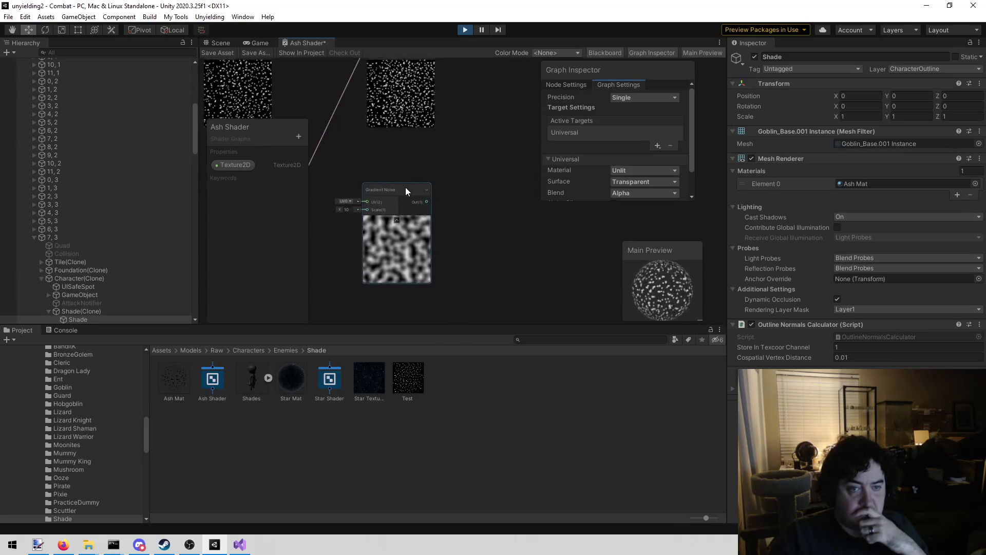
Add a GreaterThanSubGraph node fed by Gradient Noise into A, with threshold B at 0.65.
right_click(485, 202)
left_click(504, 208)
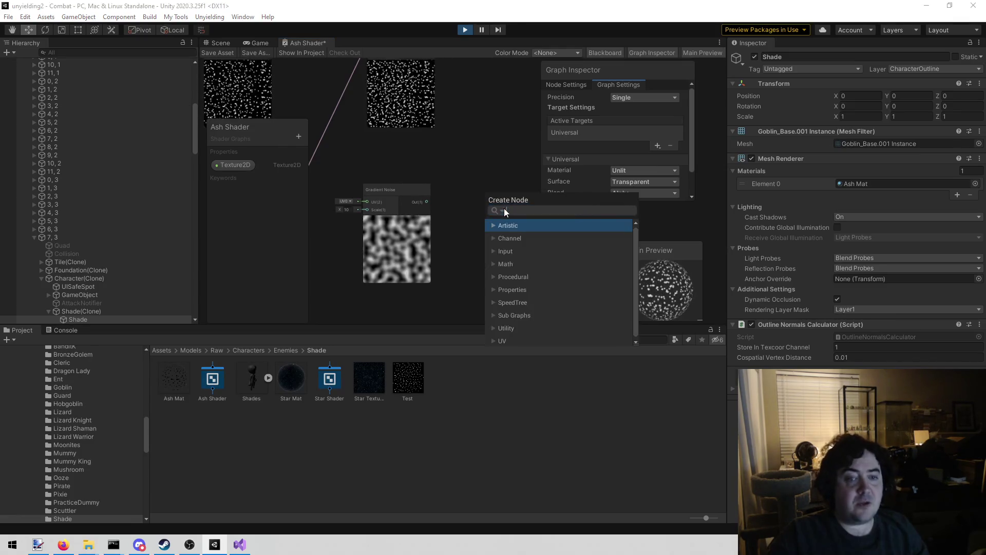
type("grea")
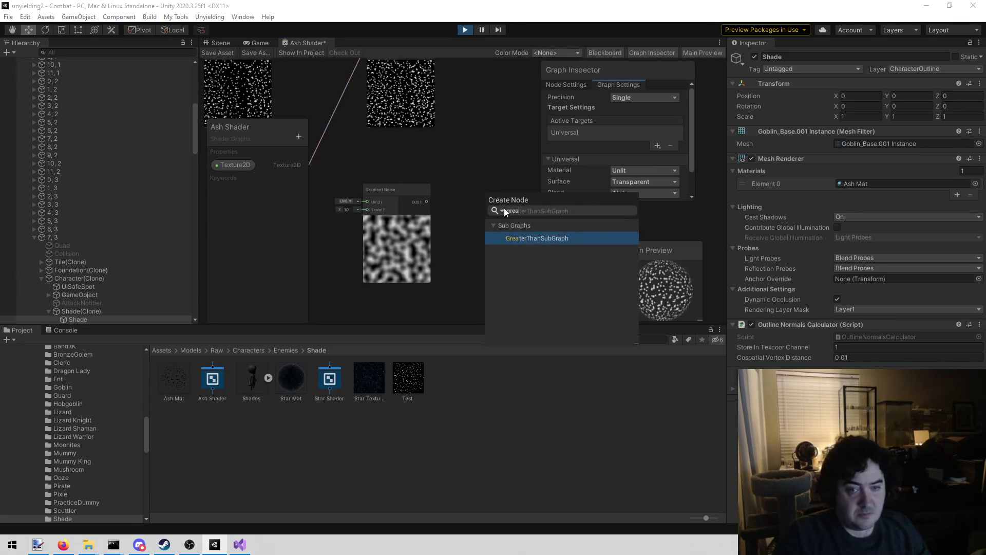
key("Return")
scroll(439, 194, "up", 2)
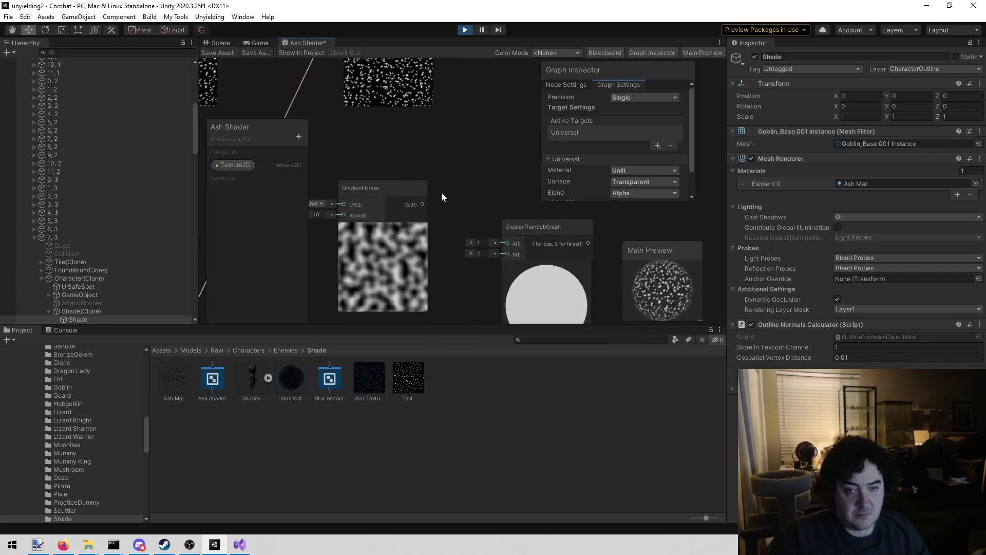
left_click_drag(422, 204, 502, 234)
left_click_drag(475, 184, 432, 159)
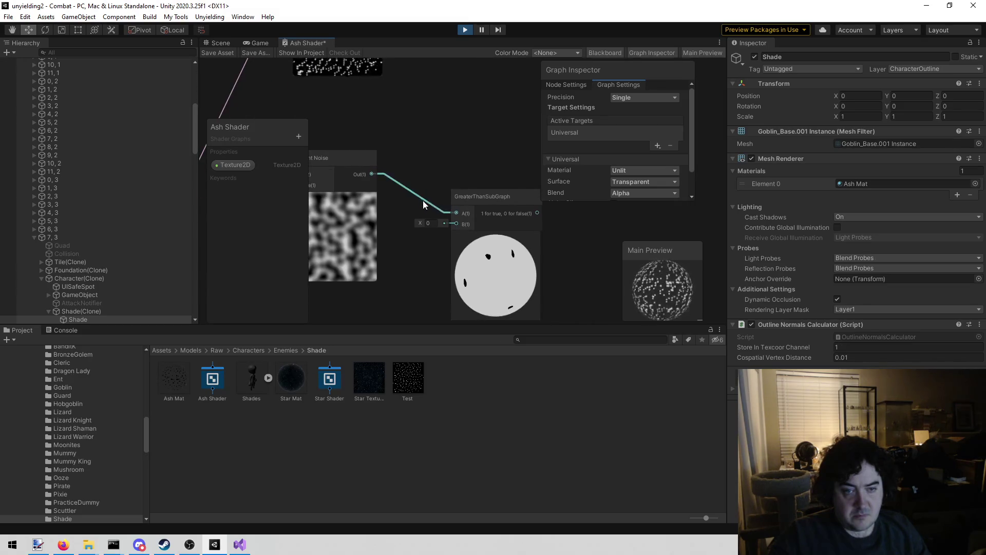
left_click(434, 224)
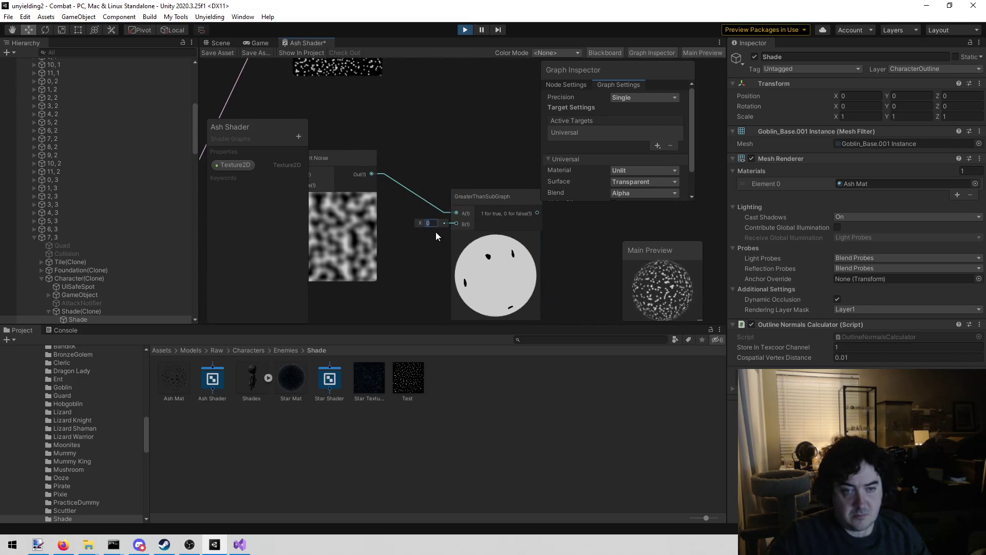
left_click_drag(424, 221, 433, 224)
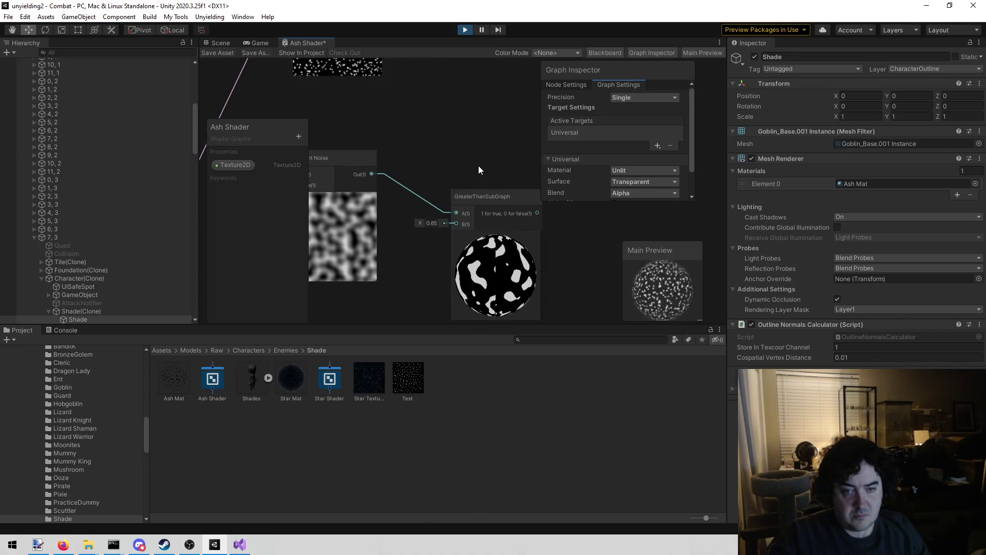
Frame the Gradient Noise and threshold nodes to inspect the black-and-white blotch preview.
left_click_drag(479, 165, 411, 208)
left_click(467, 249)
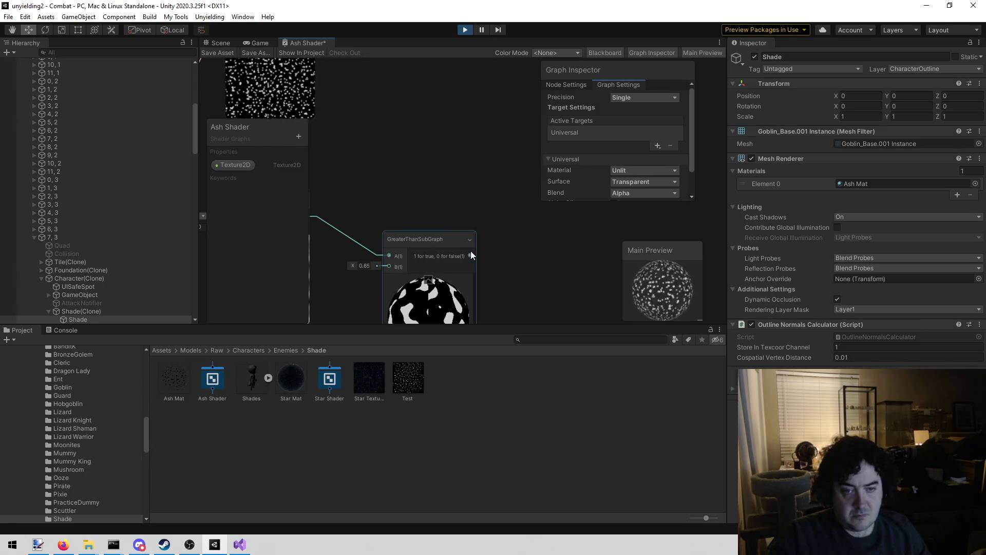
scroll(442, 261, "up", 5)
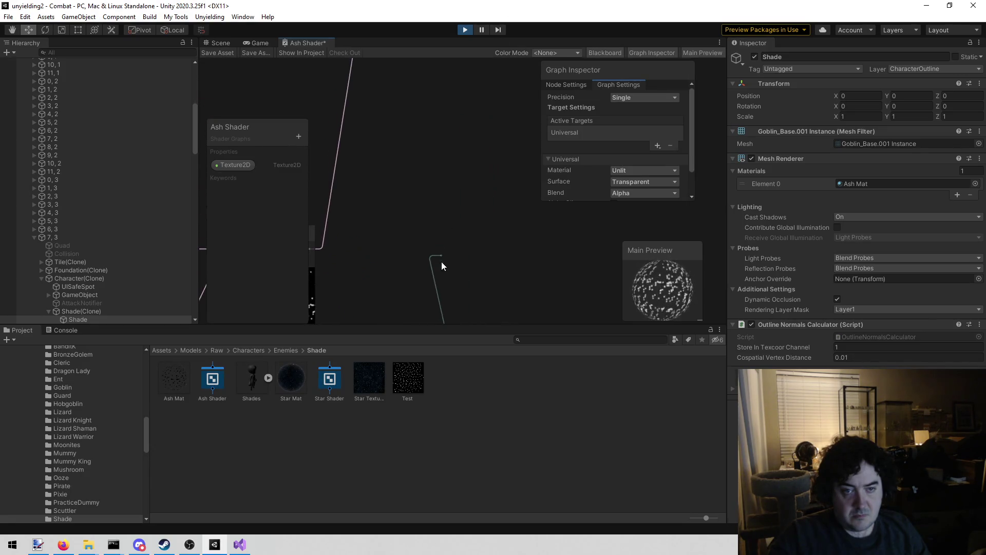
key("space")
key("Escape")
scroll(420, 230, "down", 4)
mouse_move(505, 70)
left_mouse_down()
mouse_move(452, 144)
mouse_move(460, 205)
left_mouse_up()
left_click_drag(436, 262, 468, 248)
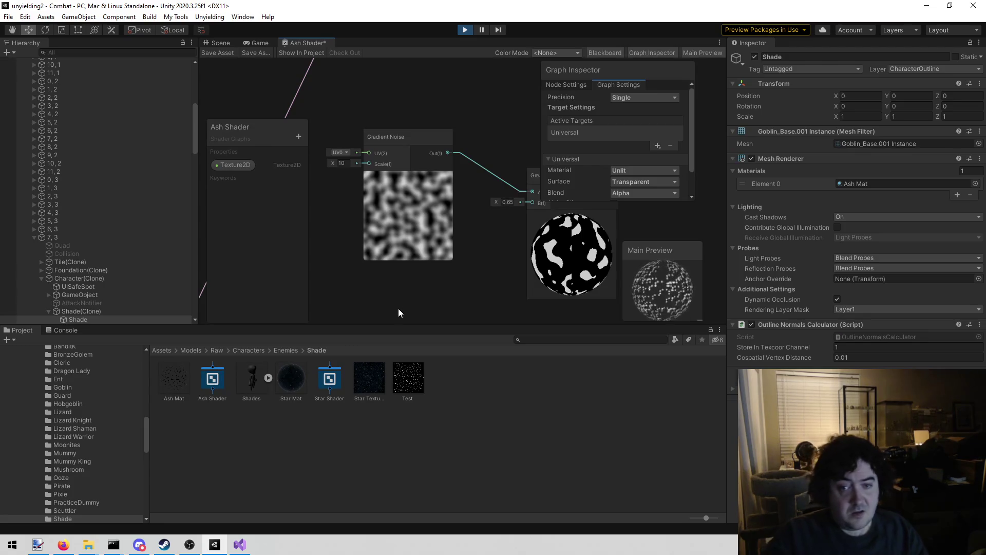
scroll(405, 303, "down", 5)
scroll(400, 288, "up", 5)
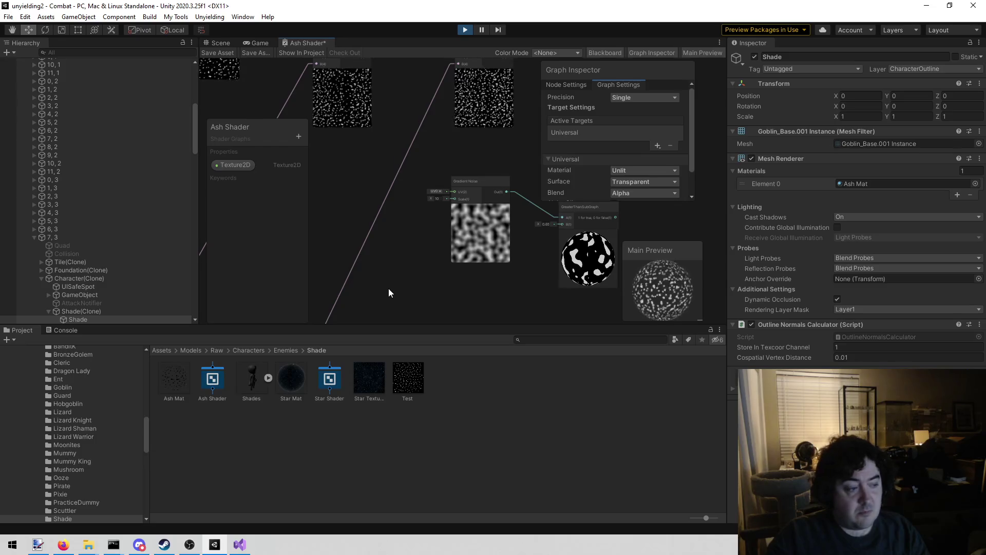
left_click_drag(374, 274, 336, 266)
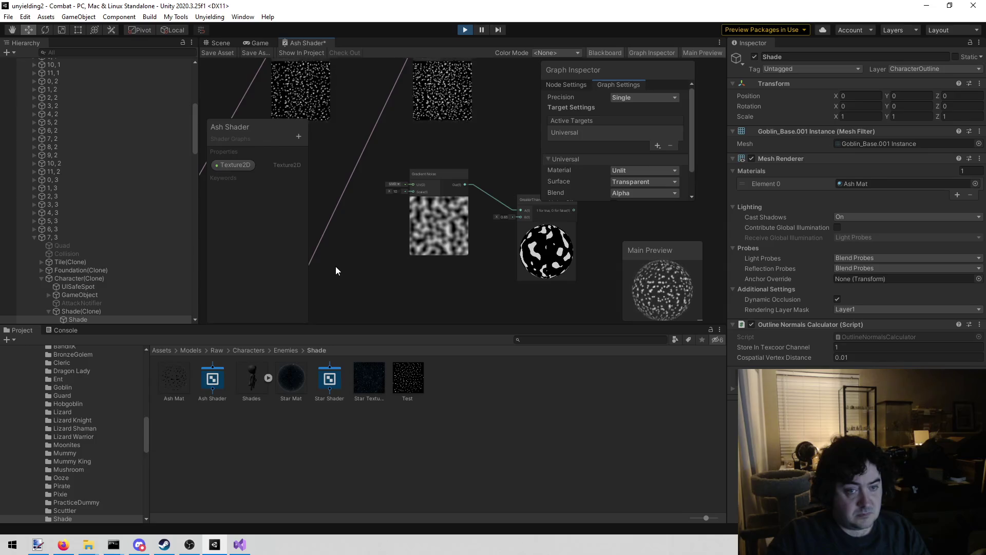
right_click(334, 278)
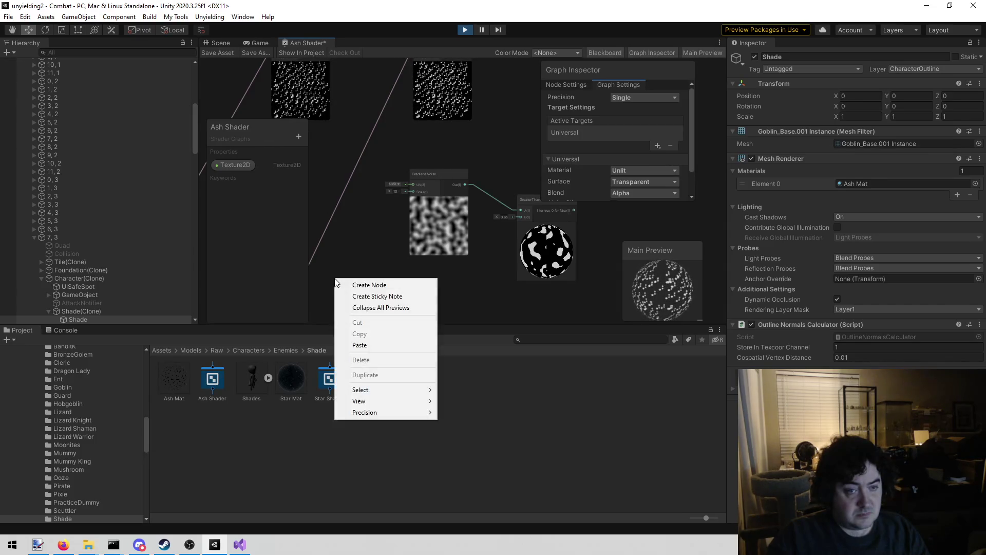
Survey the whole graph and drag the noise and threshold node pair down and right.
left_click(371, 242)
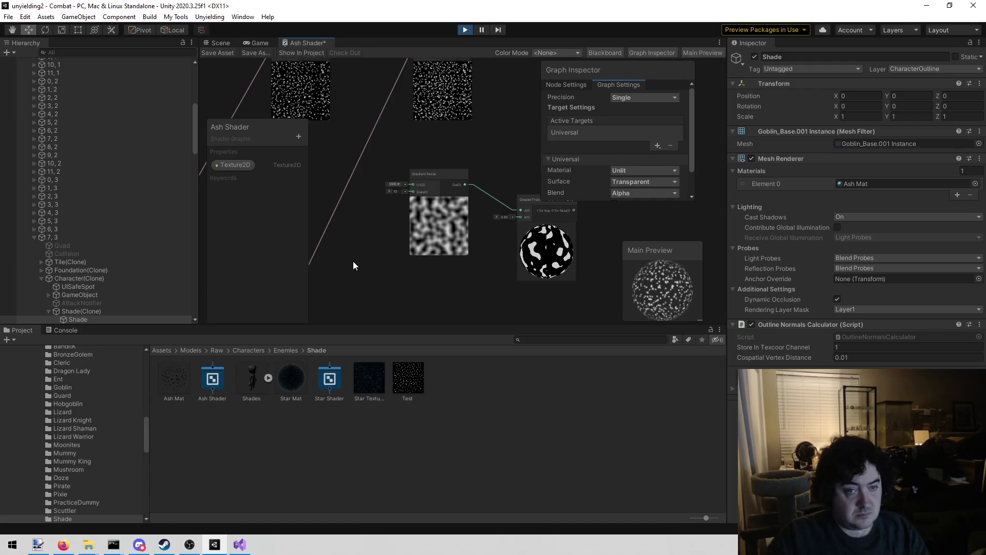
left_click_drag(353, 261, 467, 199)
scroll(447, 205, "down", 3)
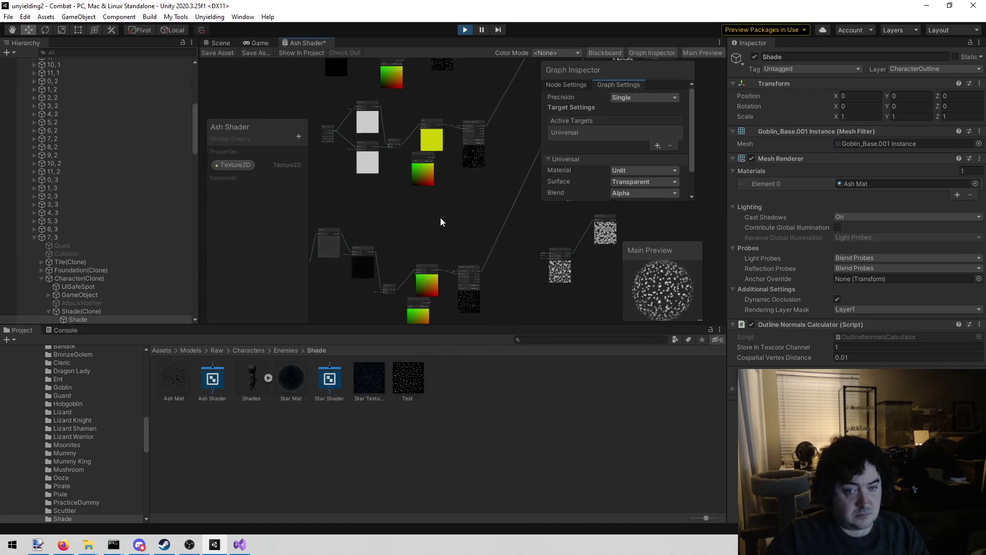
left_click_drag(457, 196, 503, 172)
mouse_move(436, 195)
left_mouse_down()
mouse_move(424, 215)
mouse_move(390, 229)
mouse_move(397, 187)
left_mouse_up()
scroll(476, 171, "up", 3)
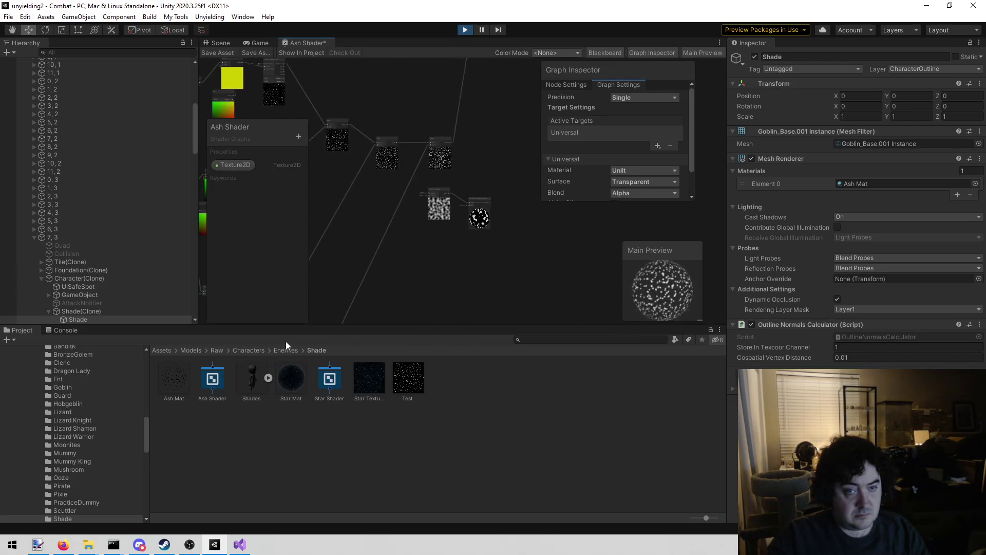
scroll(479, 232, "down", 2)
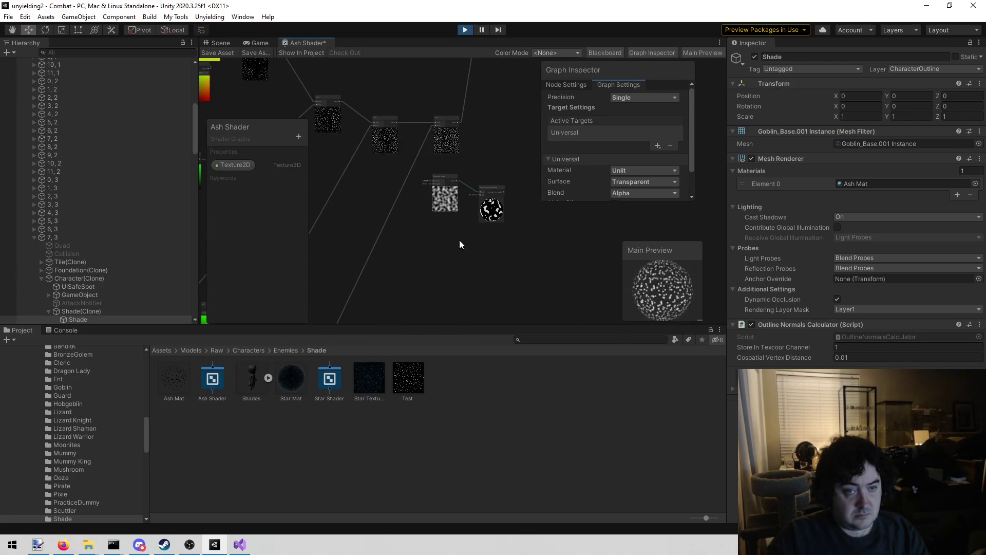
left_click_drag(449, 247, 391, 250)
left_click_drag(450, 163, 353, 242)
left_click_drag(415, 190, 476, 264)
left_click(393, 283)
Move the Gradient Noise and GreaterThanSubGraph nodes up beside the speckle-texture nodes.
scroll(396, 266, "up", 3)
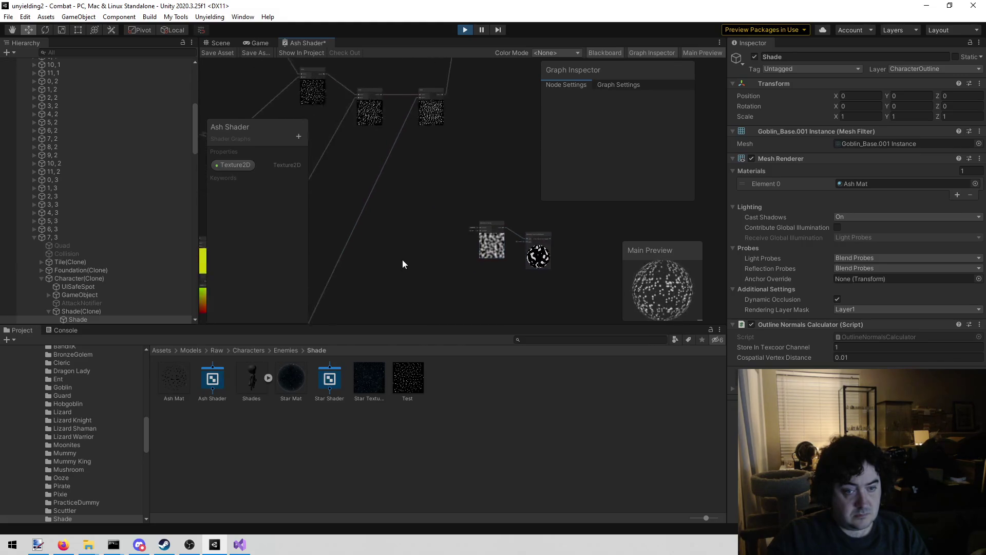
scroll(443, 211, "up", 1)
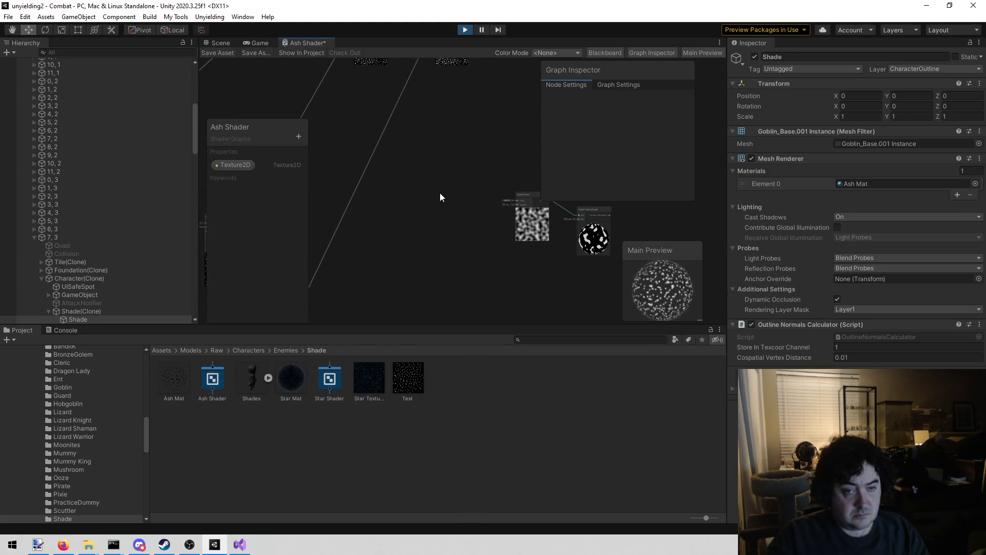
scroll(439, 198, "down", 5)
scroll(488, 200, "up", 2)
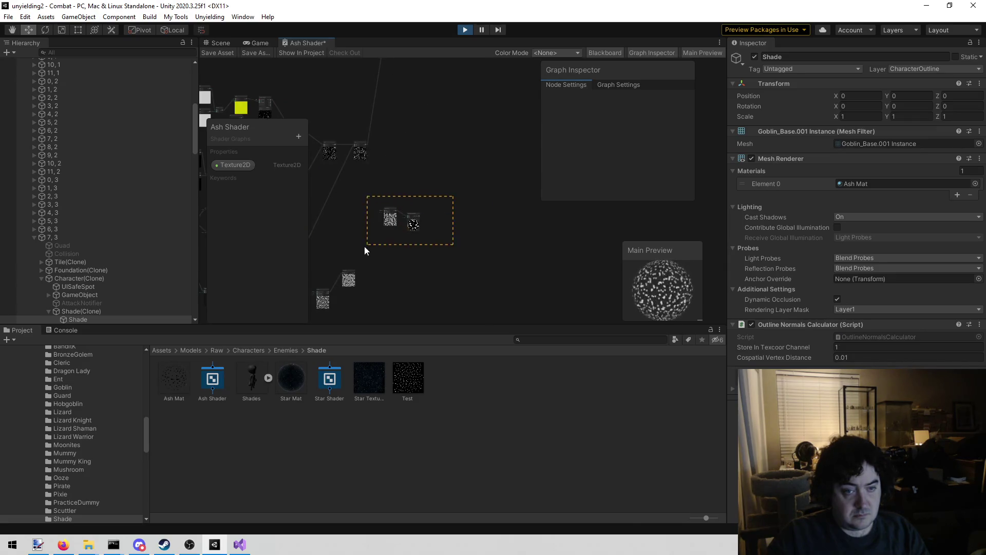
left_click_drag(367, 249, 367, 248)
left_click(431, 239)
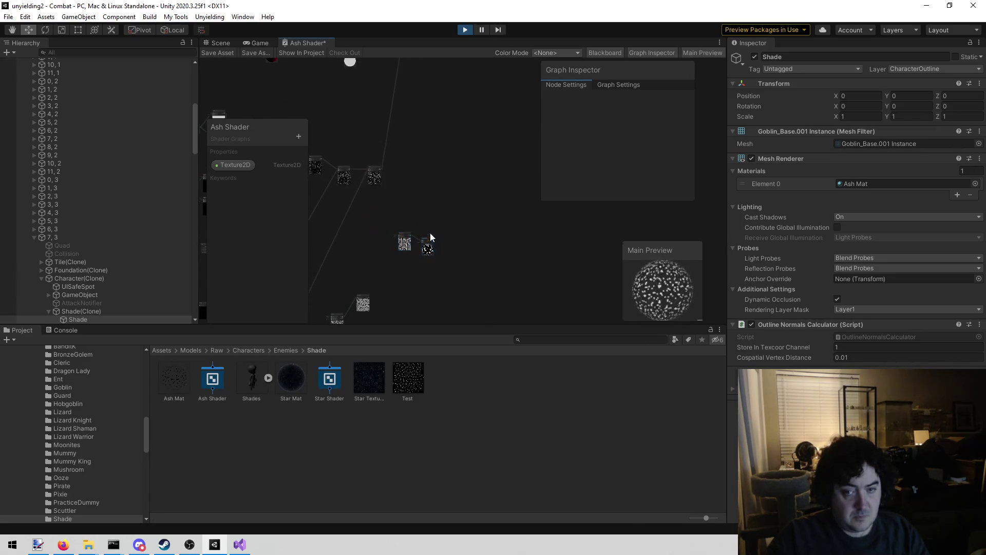
left_click_drag(495, 211, 386, 264)
mouse_move(433, 238)
left_mouse_down()
mouse_move(372, 122)
mouse_move(353, 108)
mouse_move(356, 131)
left_mouse_up()
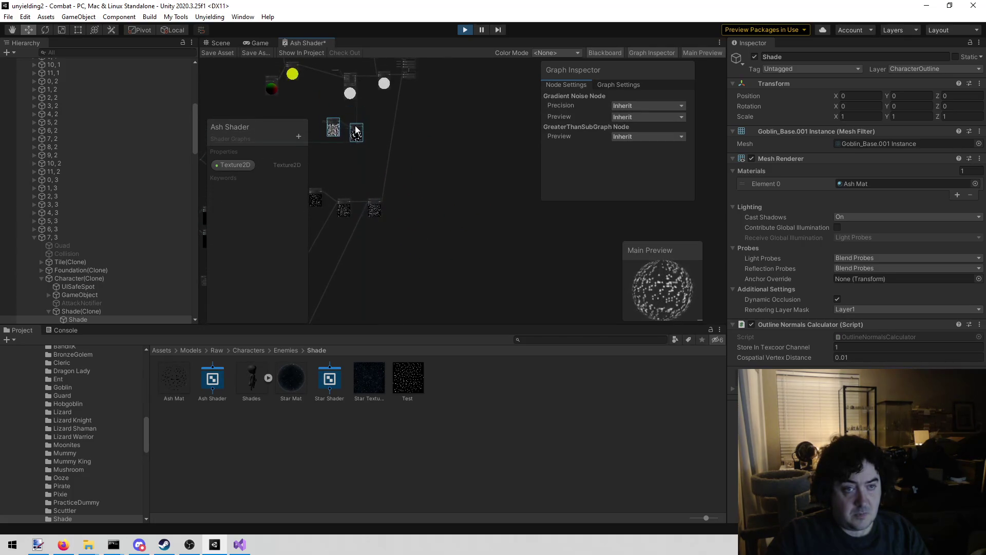
left_click(452, 148)
scroll(452, 180, "up", 8)
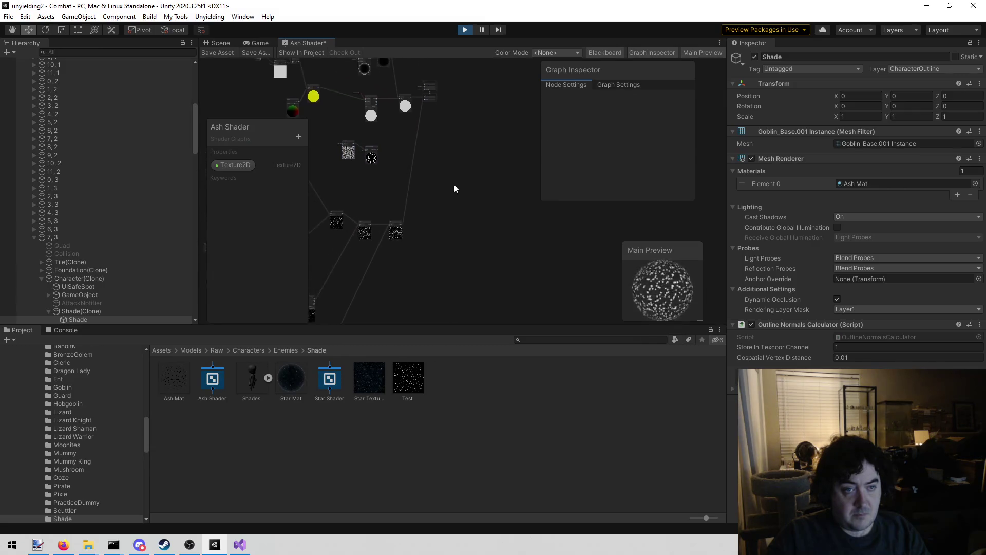
Add a Time node and place it to the left of the Gradient Noise node.
left_click_drag(360, 104, 459, 144)
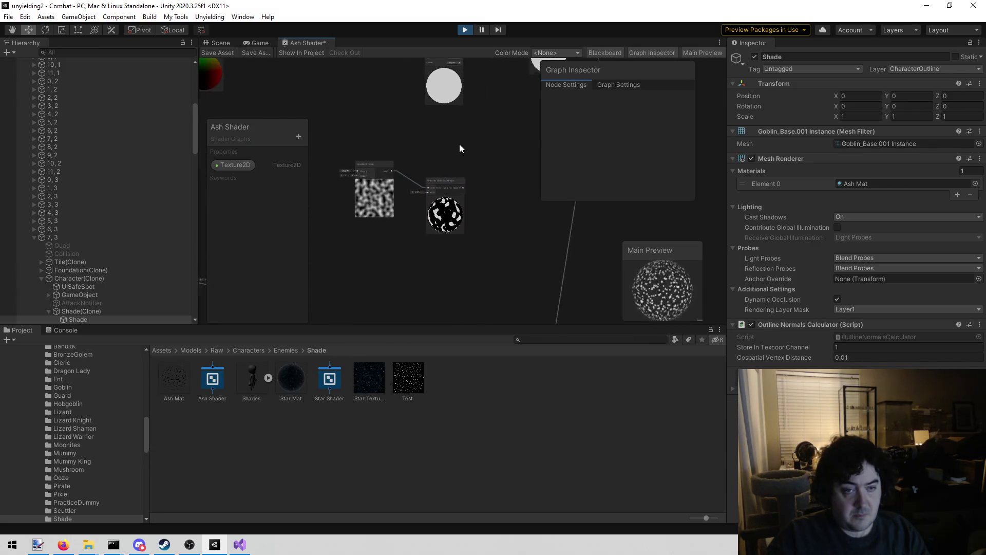
left_click_drag(305, 144, 402, 155)
right_click(335, 153)
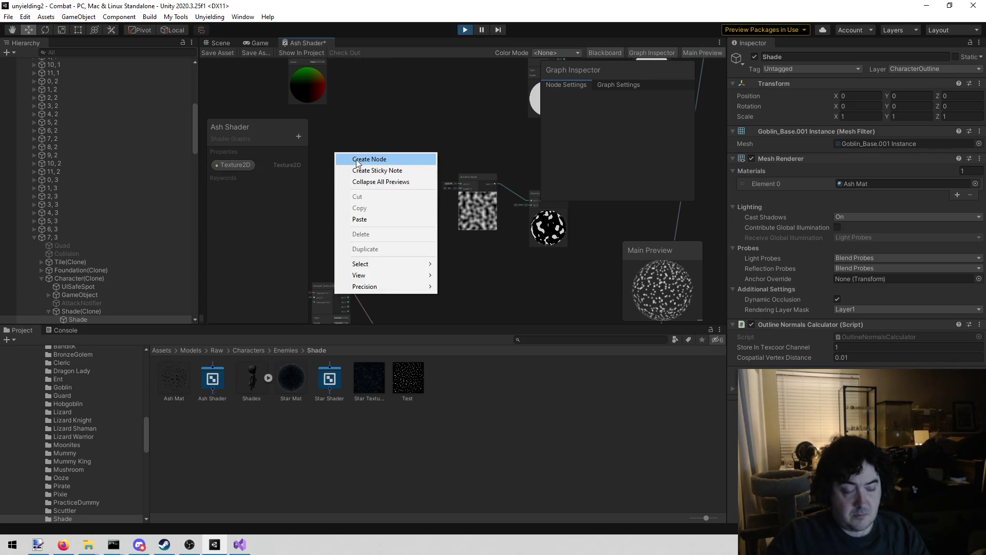
left_click(357, 160)
type("time")
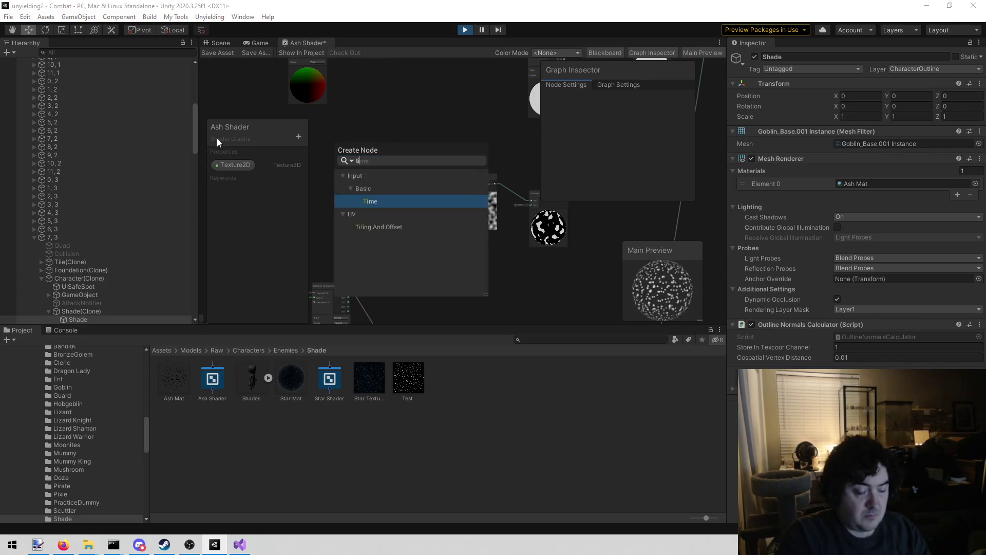
key("Return")
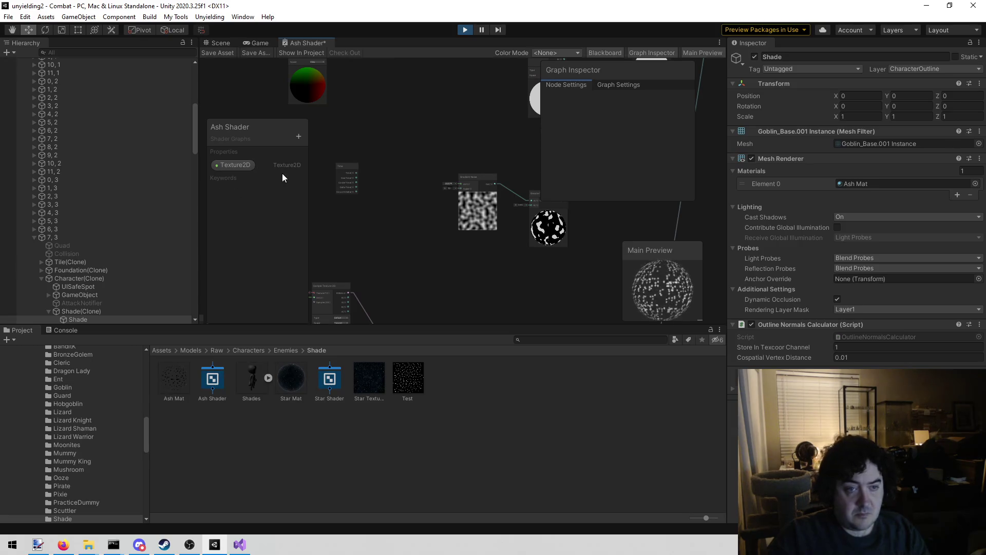
scroll(354, 155, "up", 3)
scroll(428, 175, "down", 2)
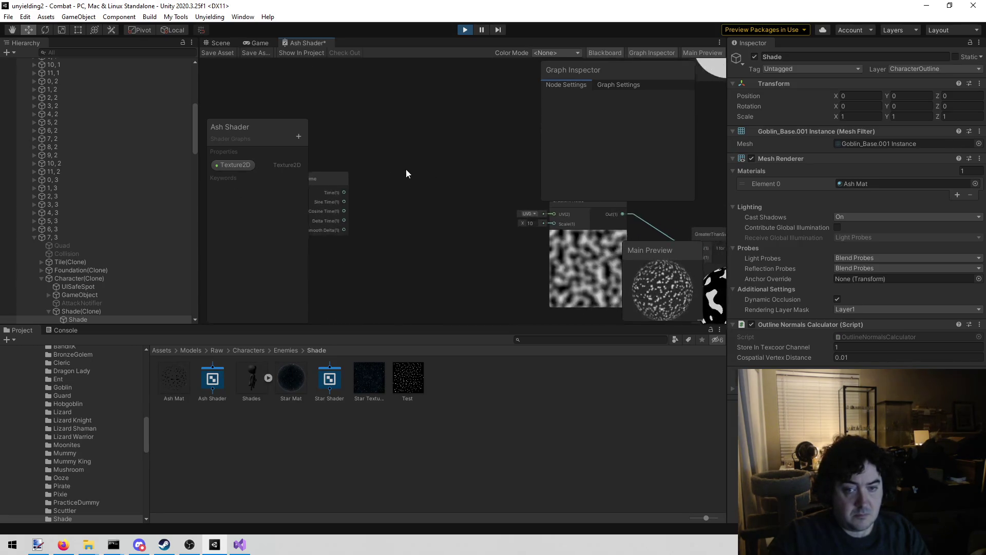
left_click_drag(382, 178, 344, 193)
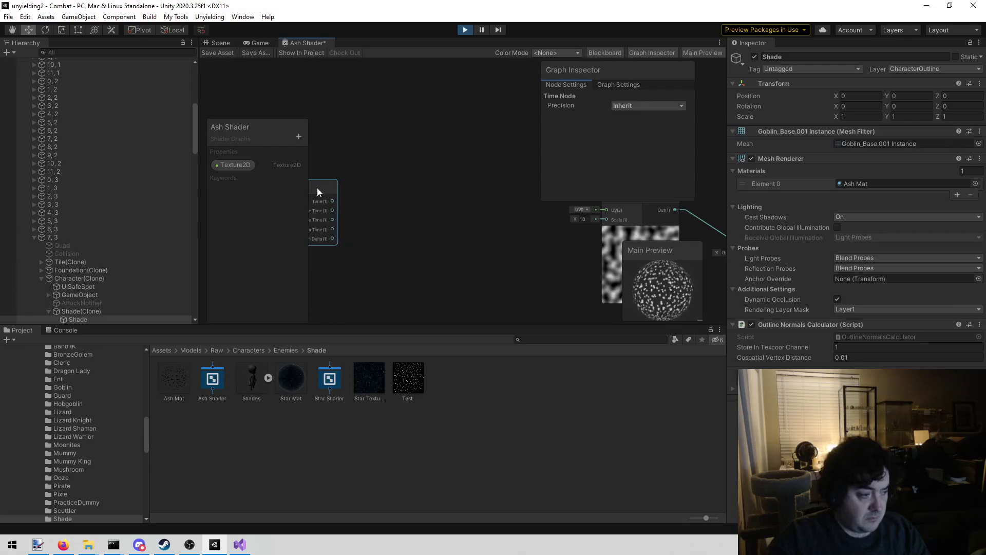
left_click_drag(354, 158, 354, 154)
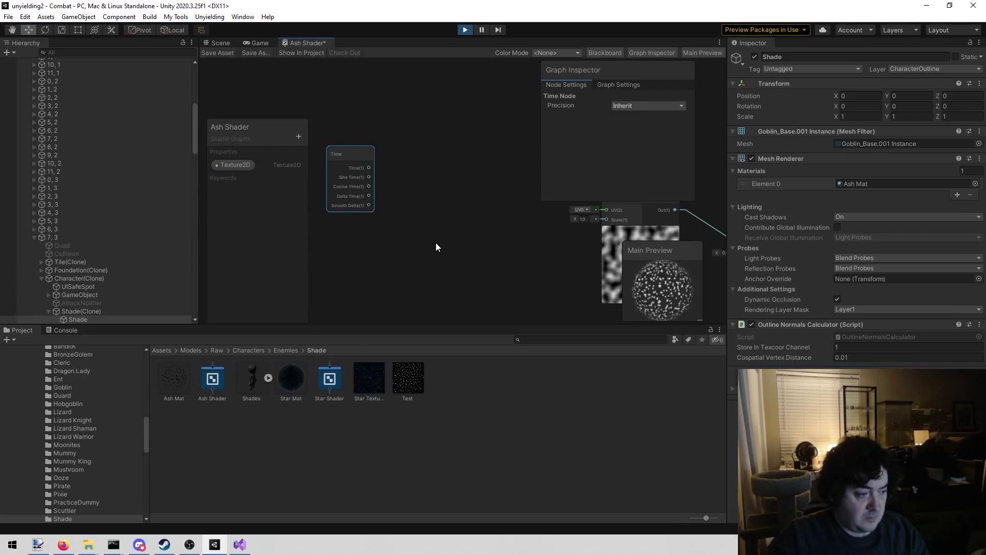
left_click_drag(414, 230, 306, 227)
left_click_drag(510, 272, 485, 257)
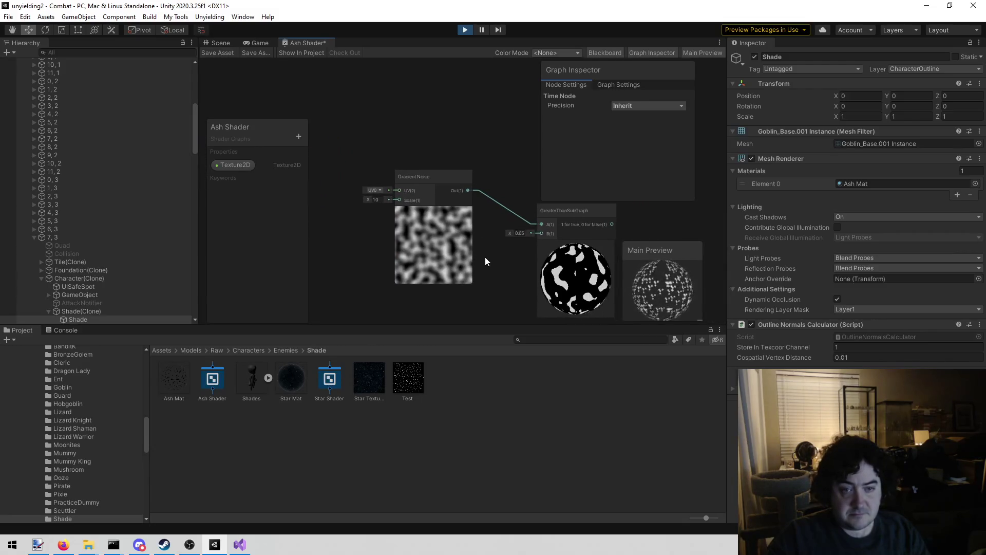
left_click(453, 269)
Delete Gradient Noise and wire a new Voronoi node's output into GreaterThanSubGraph input A.
key("Delete")
right_click(330, 171)
left_click(404, 175)
type("voronoi")
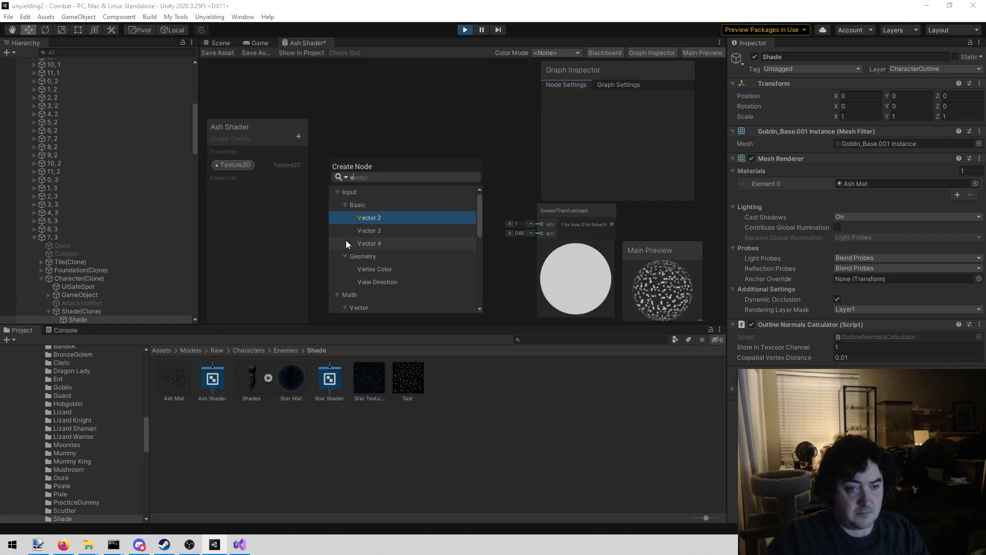
key("Return")
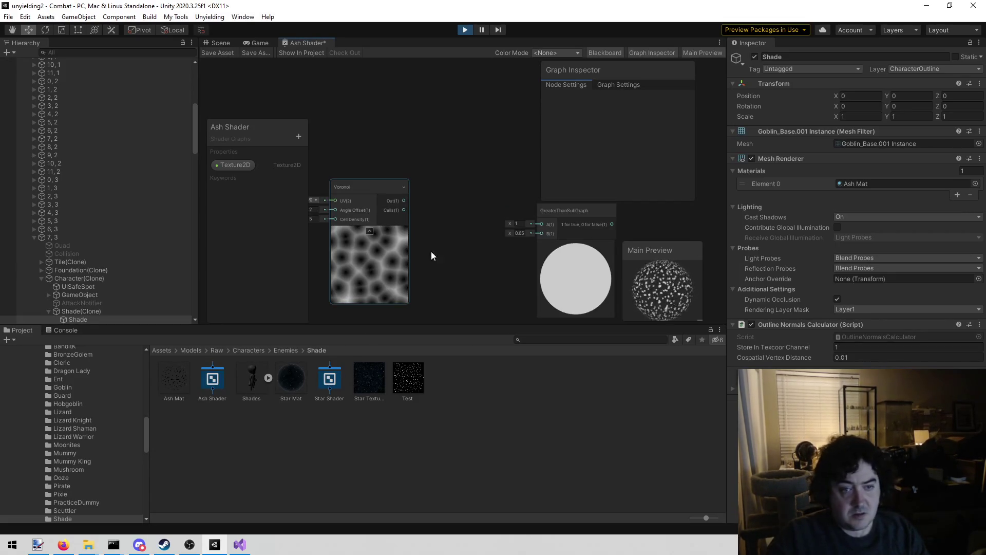
left_click_drag(405, 200, 543, 224)
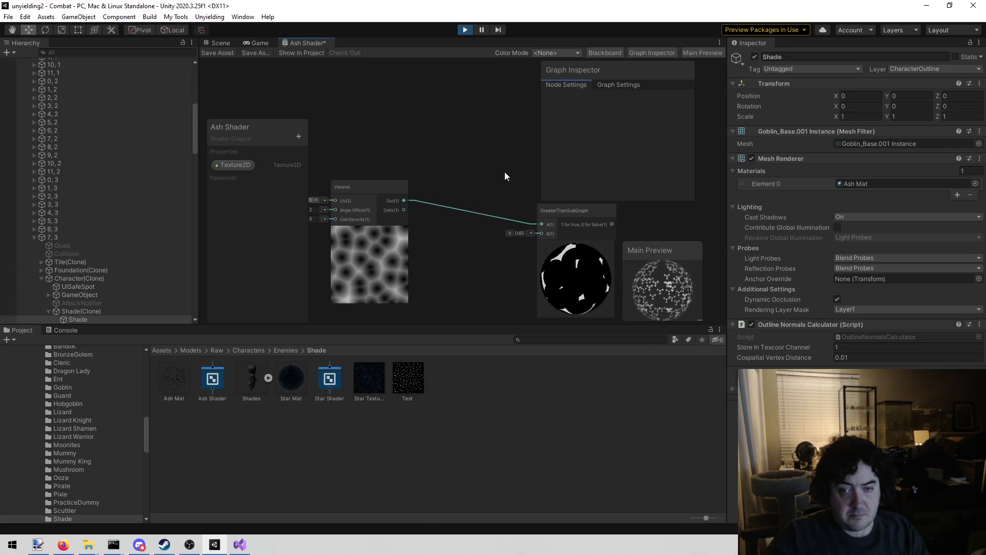
mouse_move(569, 276)
left_mouse_down()
mouse_move(513, 269)
mouse_move(575, 272)
left_mouse_up()
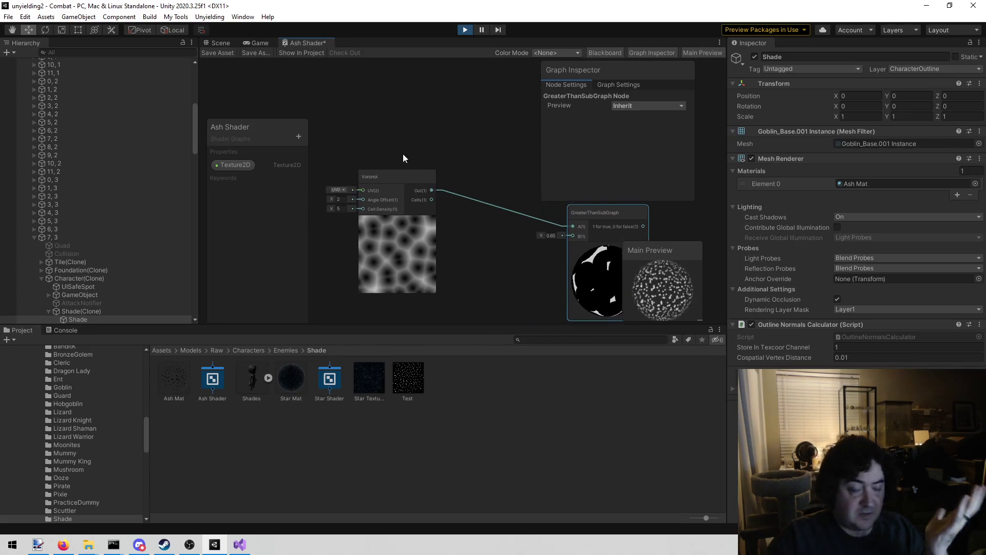
left_click_drag(397, 166, 502, 177)
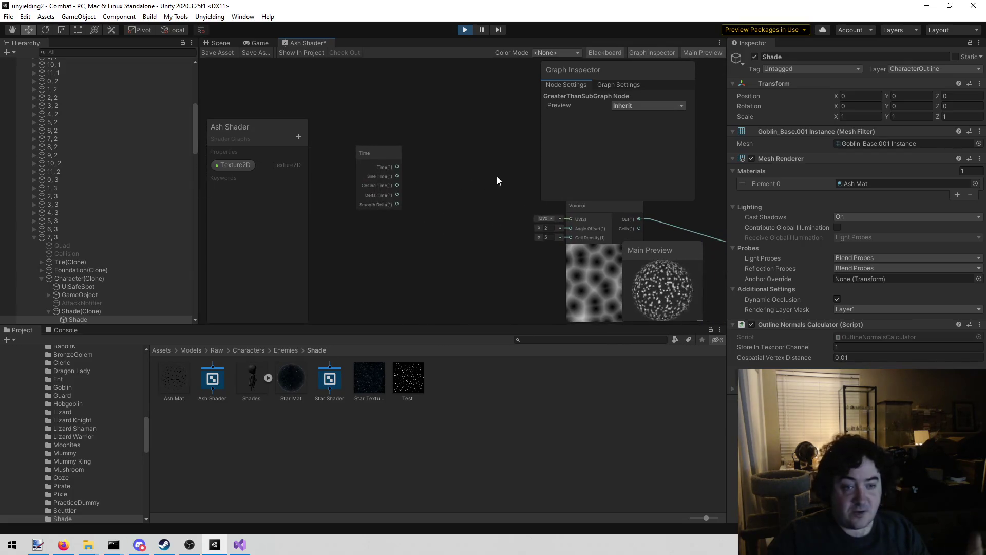
scroll(439, 160, "up", 2)
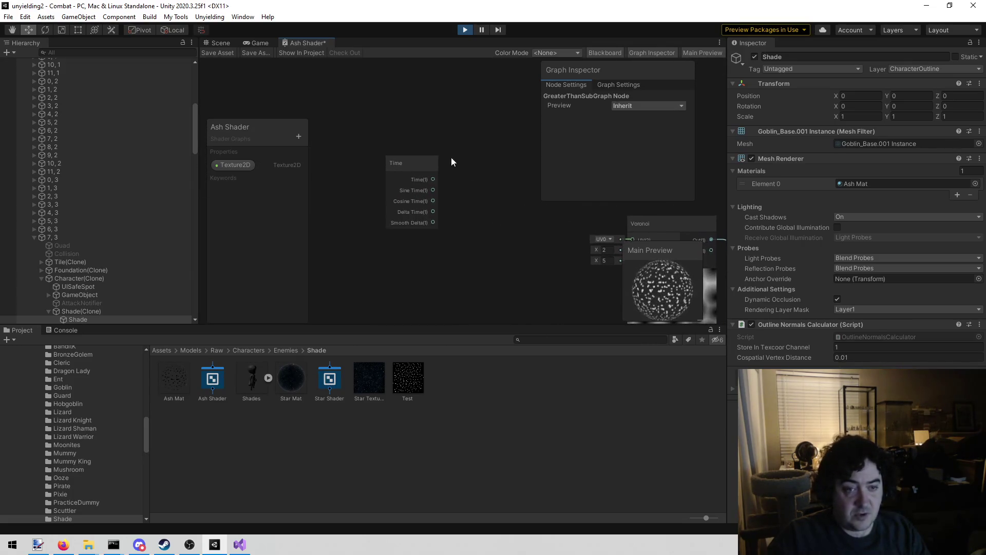
left_click_drag(476, 166, 430, 170)
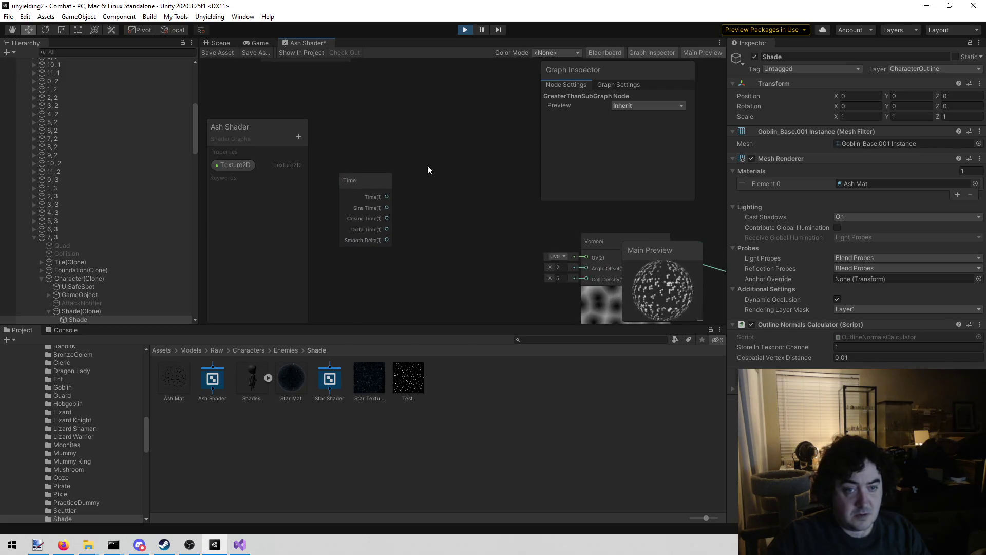
right_click(446, 128)
Add a Multiply node fed by the Time output and place it beside the Time node.
left_click(458, 130)
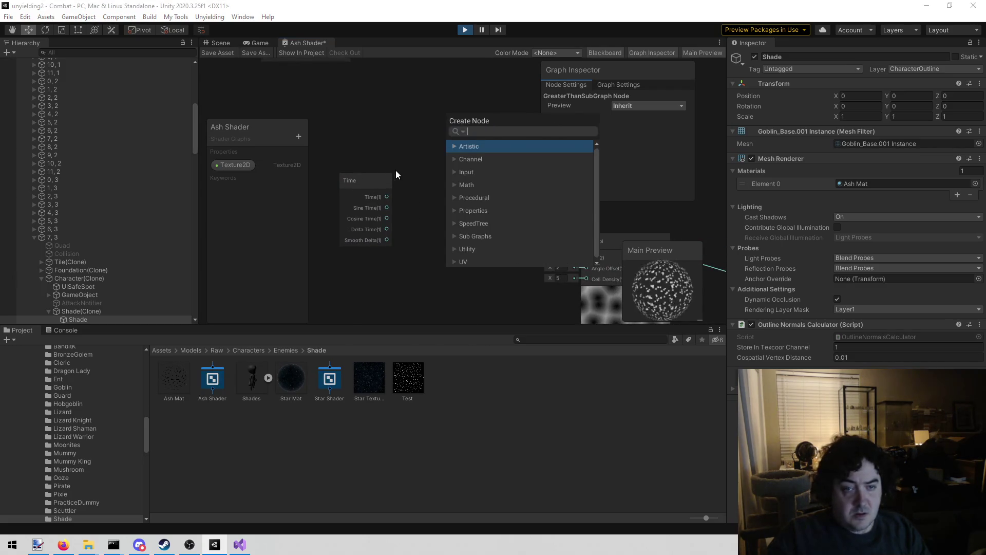
type("multiply")
key("Return")
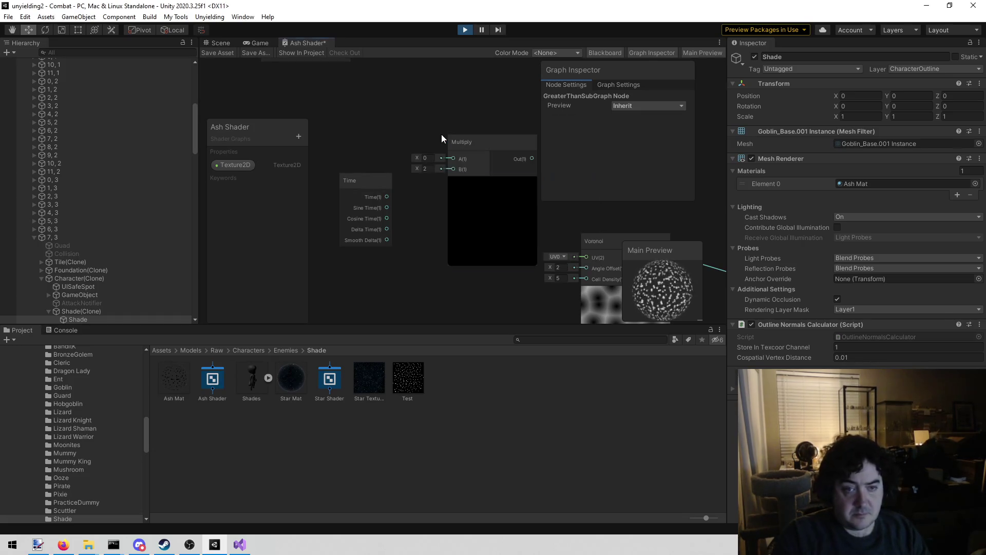
mouse_move(386, 197)
left_mouse_down()
mouse_move(472, 152)
mouse_move(460, 158)
left_mouse_up()
key("f")
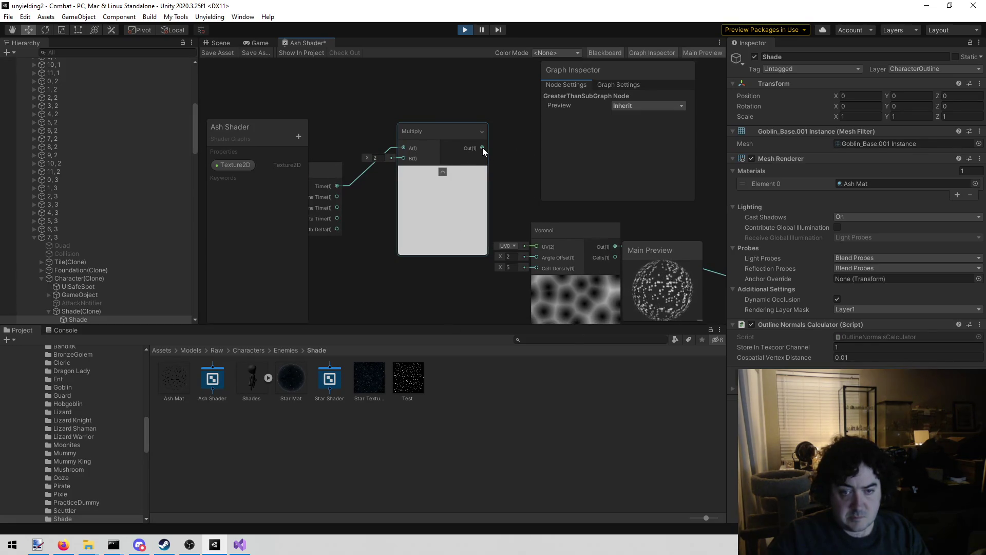
scroll(374, 249, "down", 2)
left_click_drag(356, 263, 450, 221)
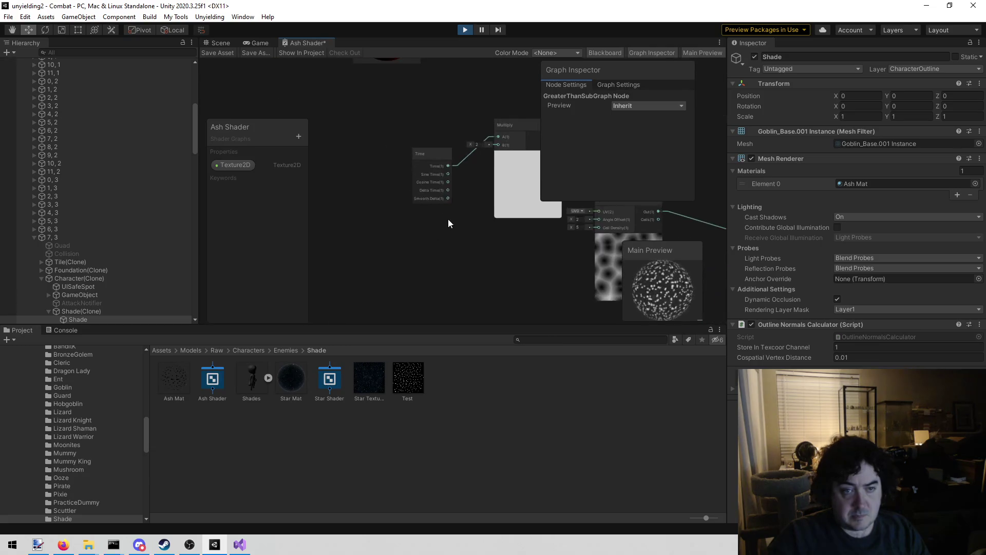
left_click_drag(430, 159, 372, 131)
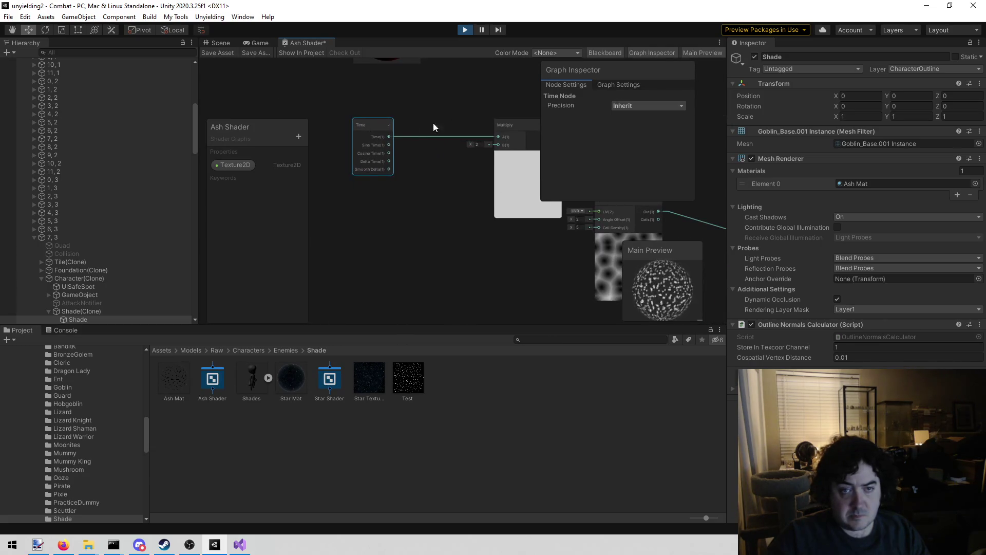
left_click_drag(515, 120, 451, 135)
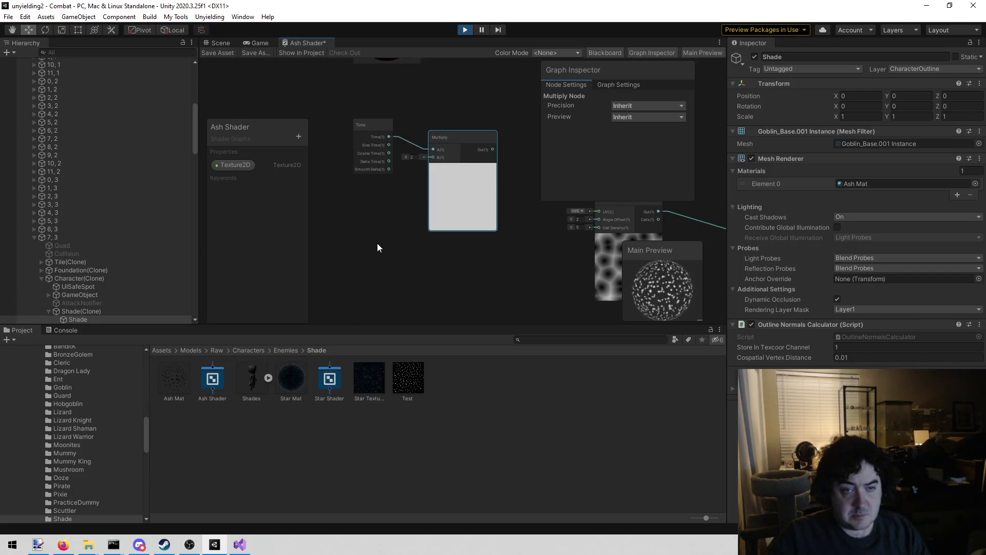
Set the Multiply node's B input to 0.1.
left_click_drag(384, 250, 423, 222)
right_click(390, 221)
left_click(410, 221)
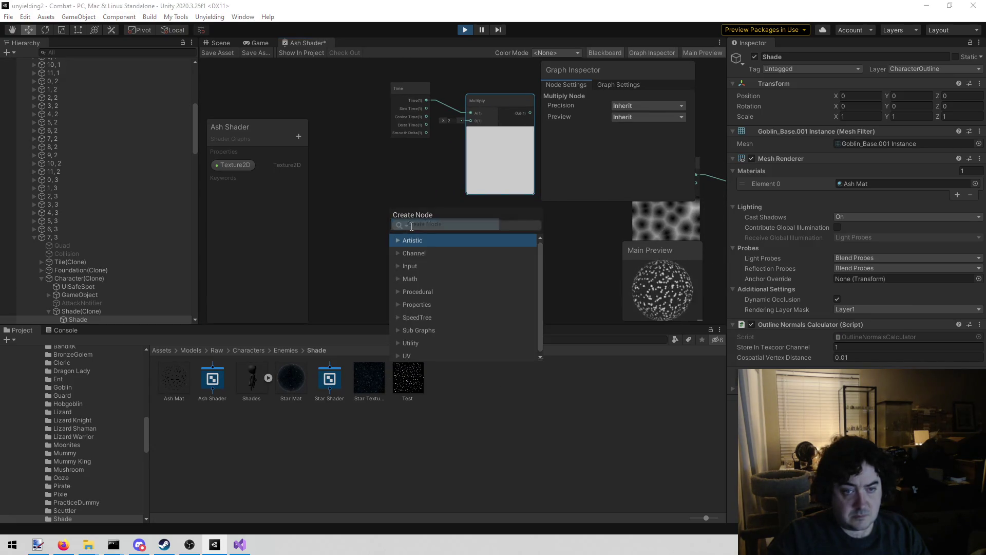
left_click_drag(424, 201, 399, 223)
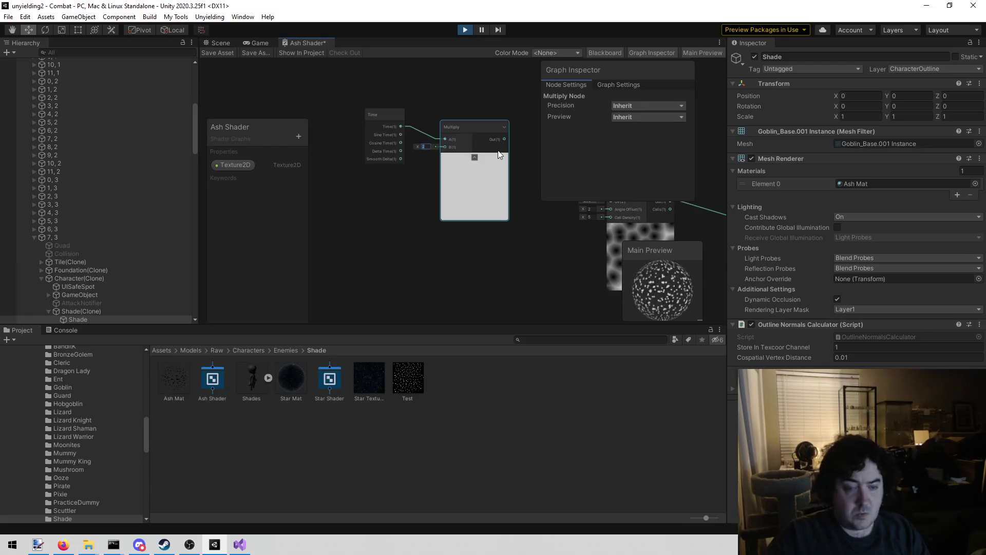
type("0.1")
left_click(412, 251)
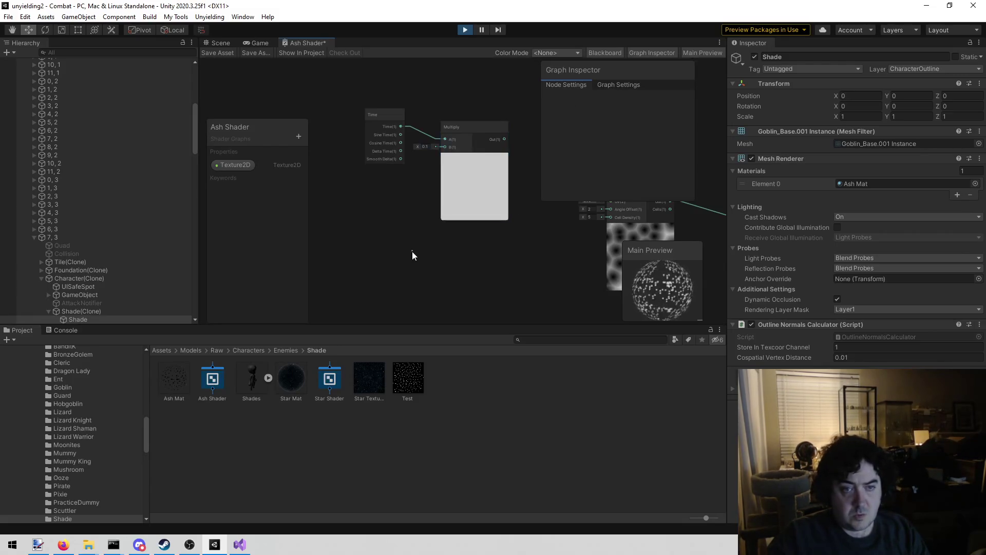
mouse_move(398, 247)
left_mouse_down()
mouse_move(428, 243)
mouse_move(408, 224)
left_mouse_up()
right_click(405, 225)
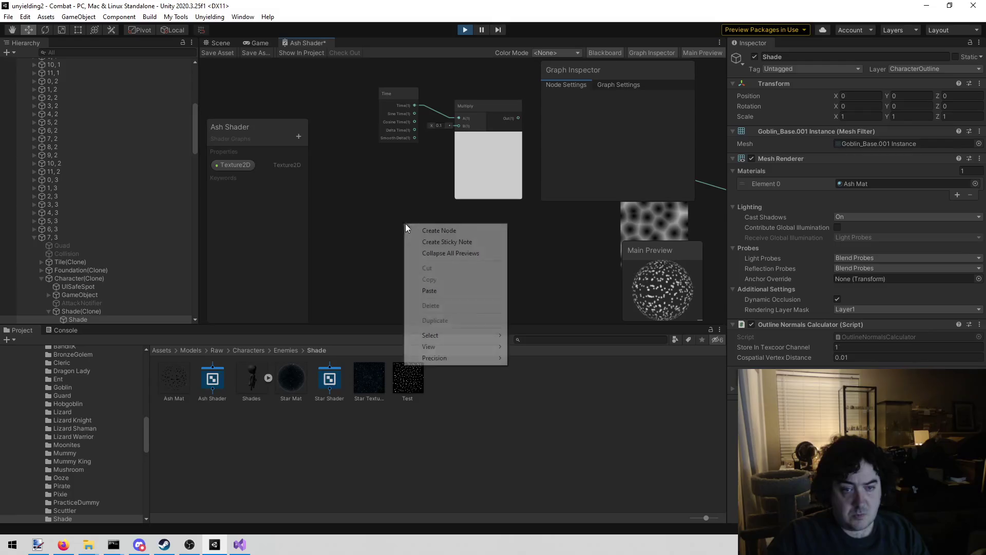
Add a UV node to the graph and position it near the Multiply node.
left_click(424, 231)
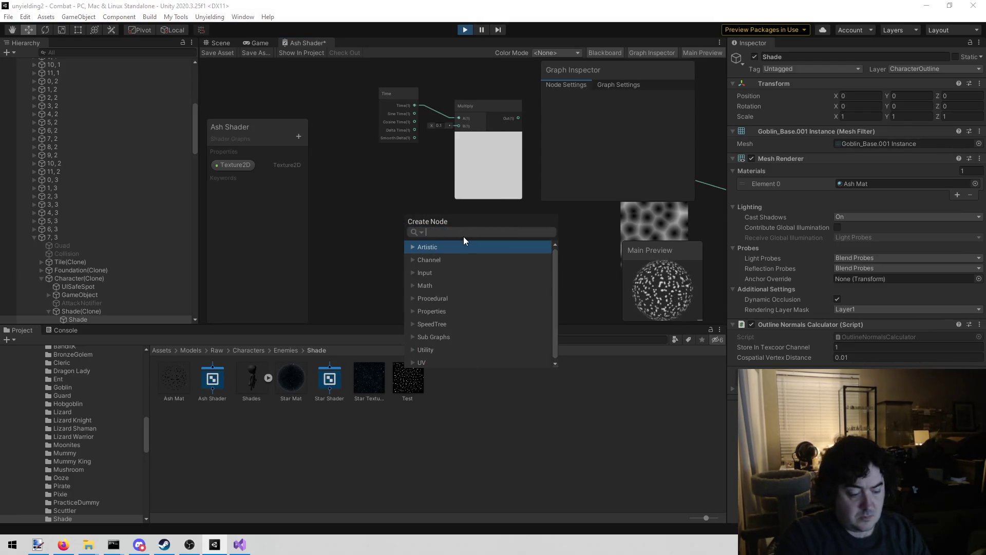
type("uv")
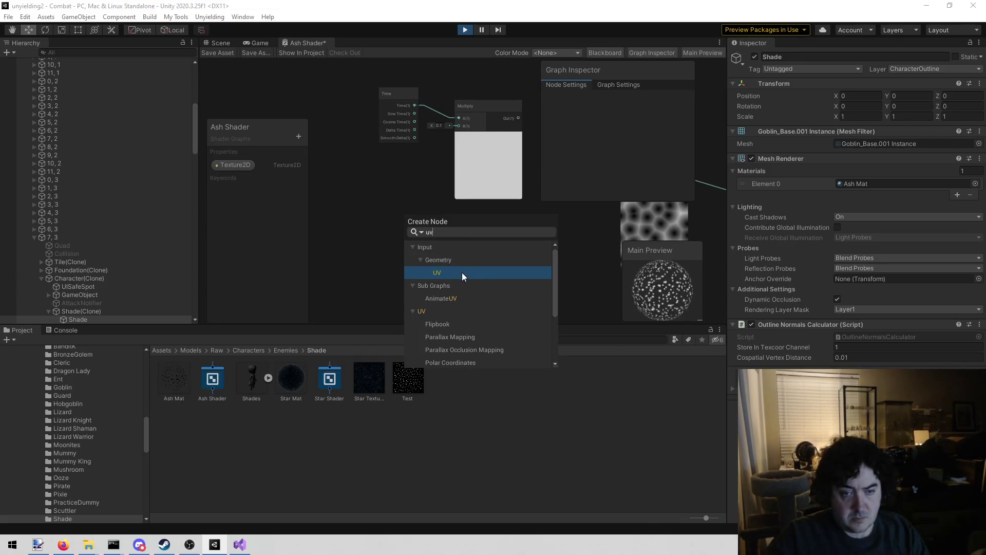
left_click(458, 272)
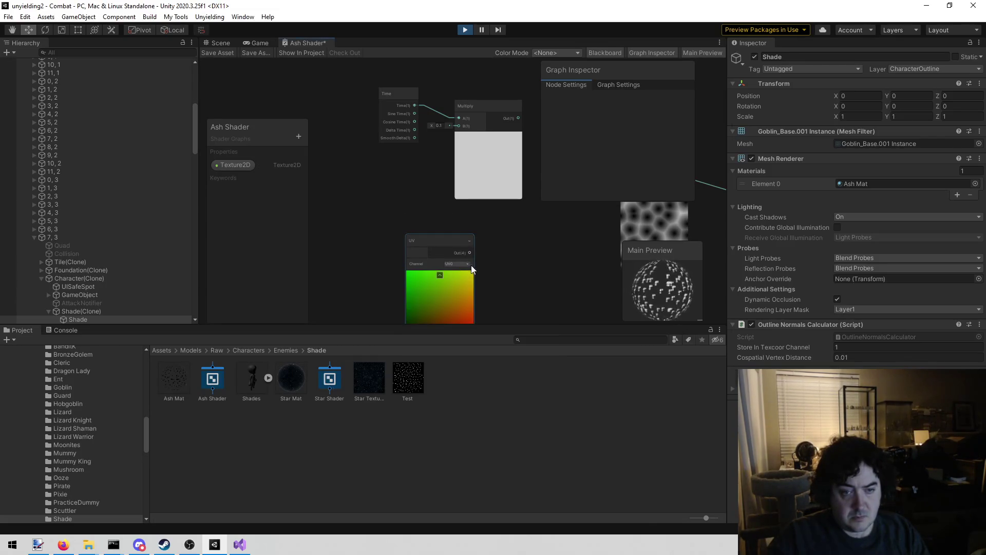
mouse_move(488, 241)
left_mouse_down()
mouse_move(359, 245)
mouse_move(482, 215)
mouse_move(464, 207)
left_mouse_up()
left_click(389, 219)
left_click_drag(396, 205, 404, 201)
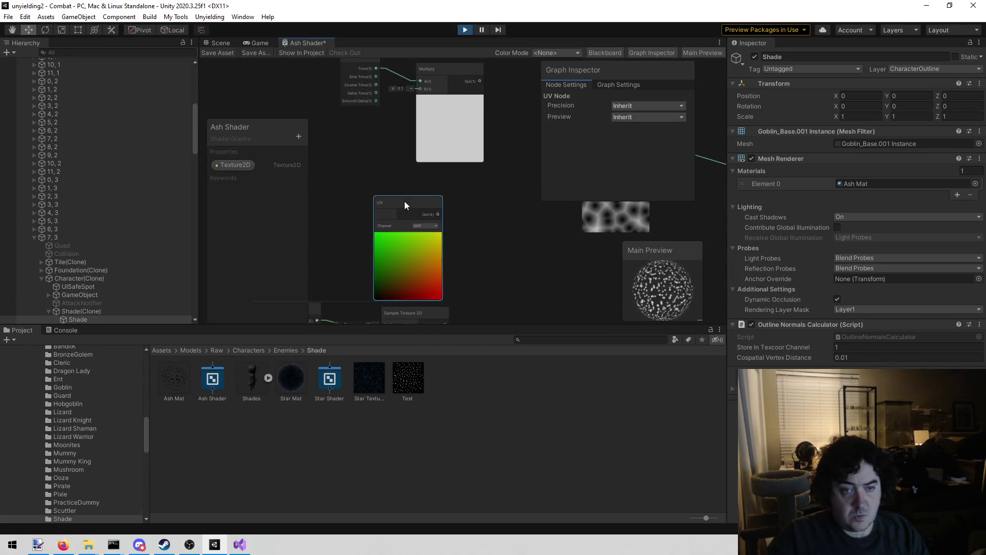
left_click_drag(472, 206, 454, 215)
Add an Add node summing Multiply and UV, feeding the Voronoi UV input.
right_click(457, 214)
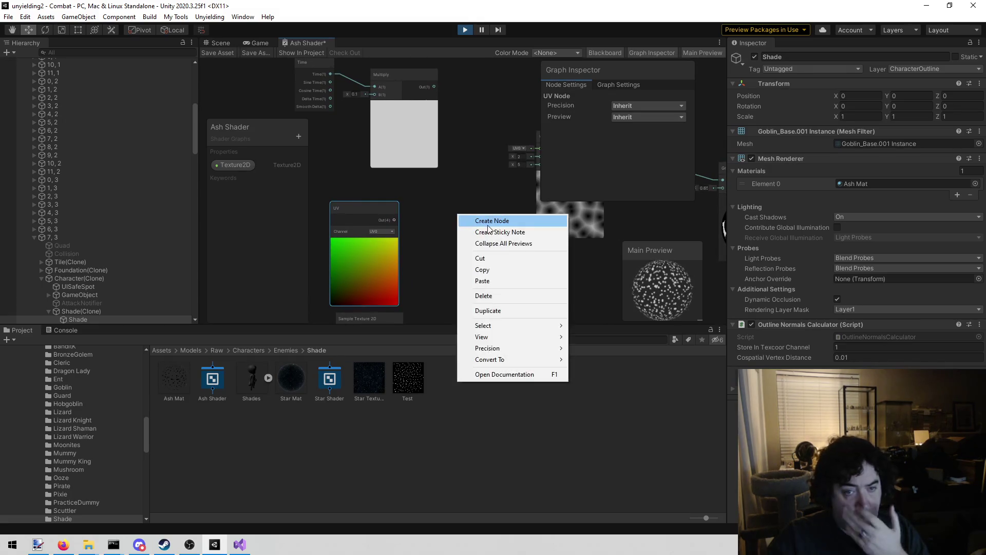
left_click(472, 220)
type("uv")
key("Escape")
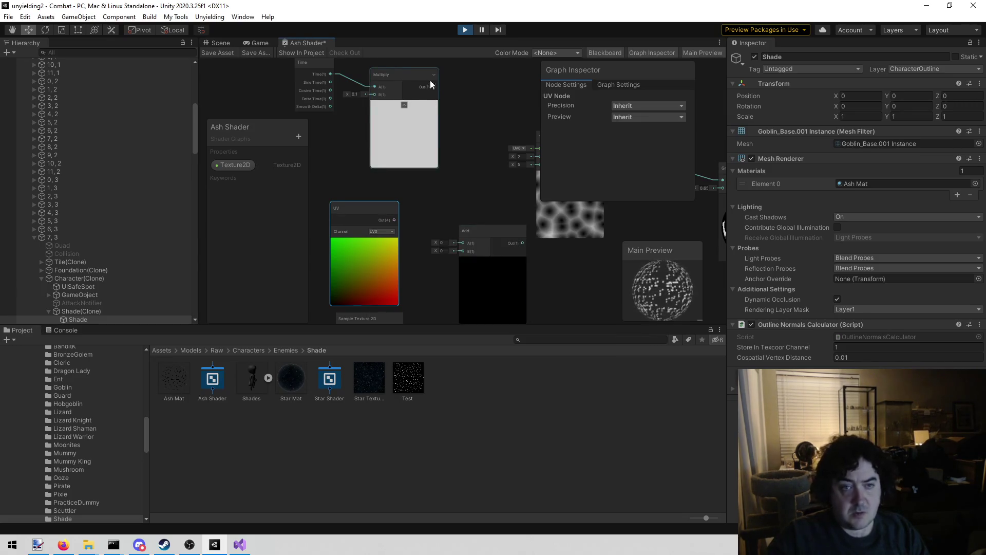
left_click_drag(433, 87, 462, 263)
mouse_move(394, 240)
left_mouse_down()
mouse_move(460, 272)
mouse_move(461, 255)
left_mouse_up()
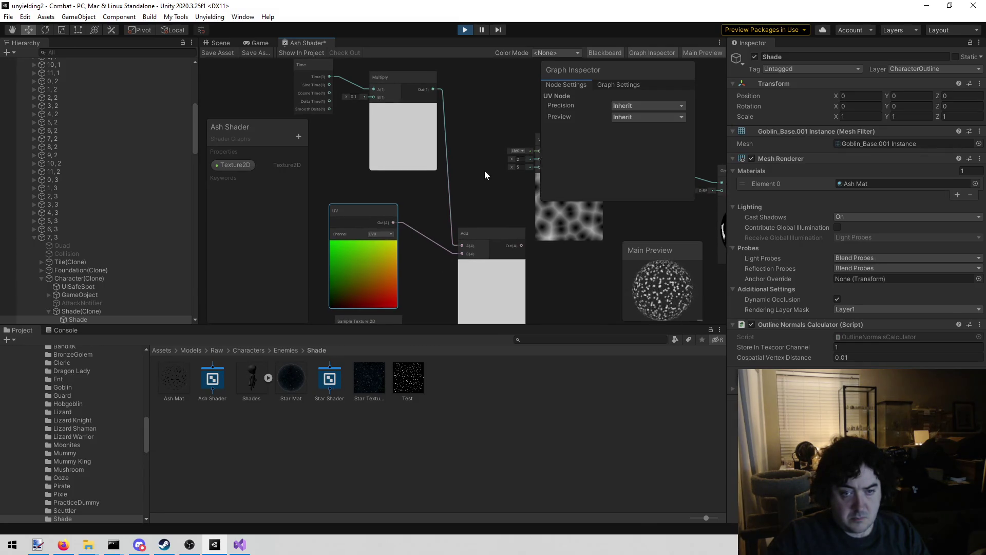
left_click_drag(486, 170, 444, 184)
mouse_move(480, 259)
left_mouse_down()
mouse_move(464, 227)
mouse_move(492, 165)
mouse_move(417, 146)
mouse_move(351, 146)
left_mouse_up()
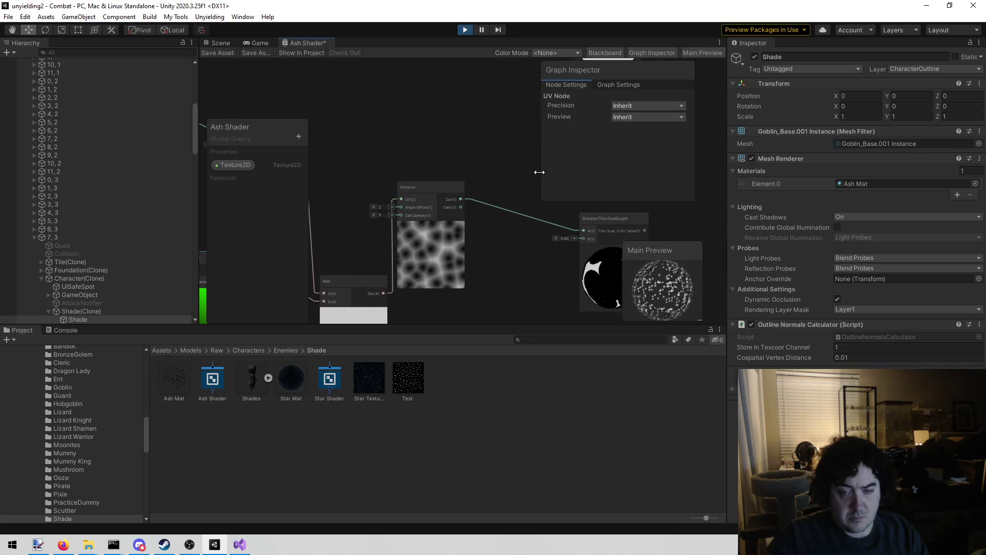
Connect the GreaterThanSubGraph output to the Fragment Alpha and save the Ash Shader.
left_click_drag(542, 175, 447, 218)
mouse_move(510, 185)
left_mouse_down()
mouse_move(425, 246)
mouse_move(418, 135)
left_mouse_up()
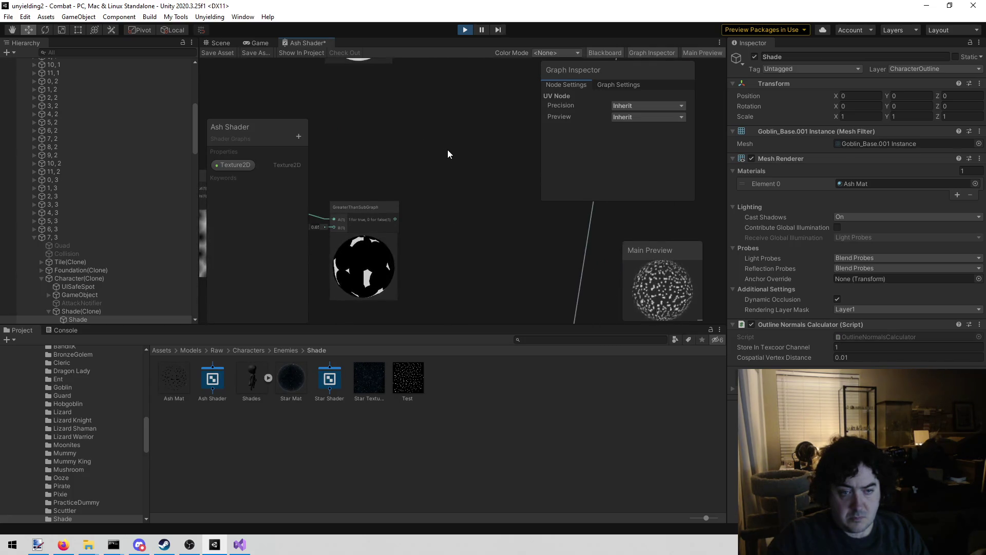
mouse_move(452, 156)
left_mouse_down()
mouse_move(287, 335)
mouse_move(433, 194)
left_mouse_up()
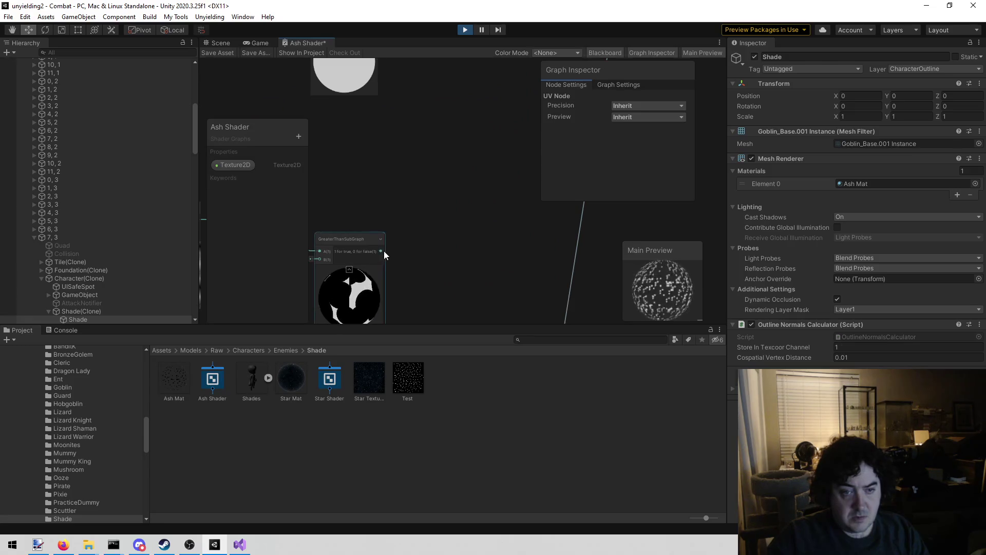
mouse_move(381, 251)
left_mouse_down()
mouse_move(857, 5)
mouse_move(591, 67)
mouse_move(556, 137)
mouse_move(479, 159)
left_mouse_up()
mouse_move(427, 272)
left_mouse_down()
mouse_move(524, 183)
mouse_move(522, 159)
left_mouse_up()
left_click_drag(340, 235, 454, 161)
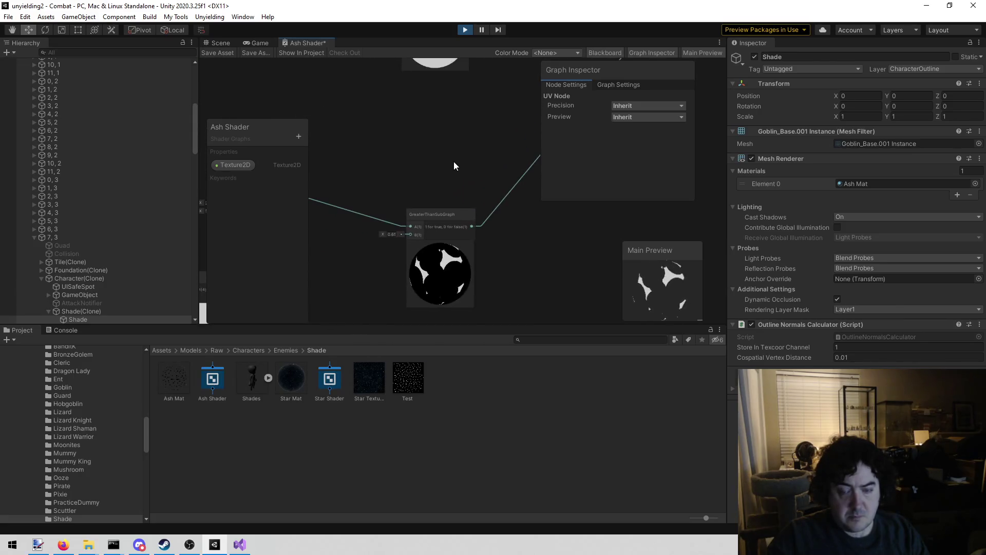
left_click(213, 53)
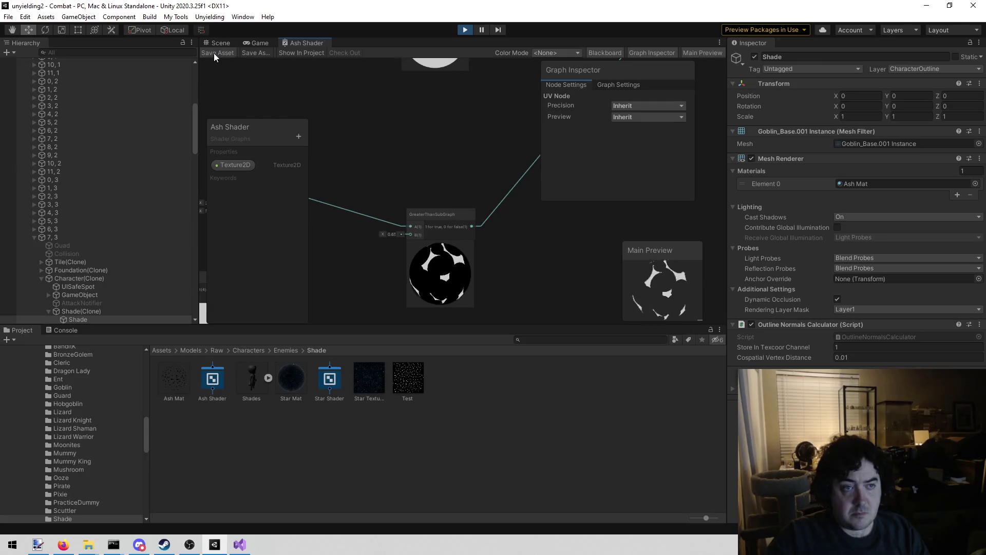
Check the ash-shaded Shade enemy in the Scene and Game views.
left_click(220, 43)
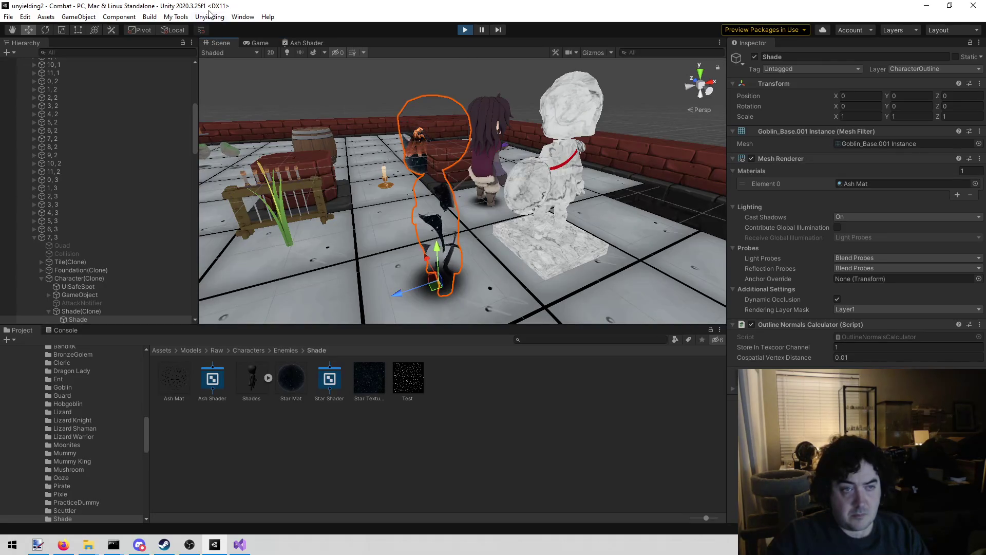
left_click(254, 41)
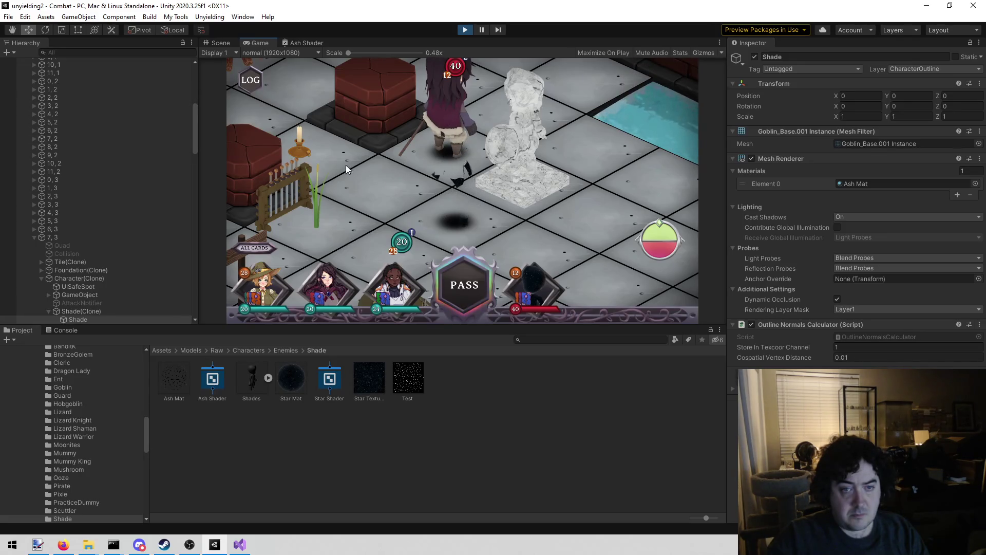
left_click(308, 44)
Bring the Voronoi node into view, adjust its Cell Density, and save the shader.
left_click_drag(366, 168, 494, 105)
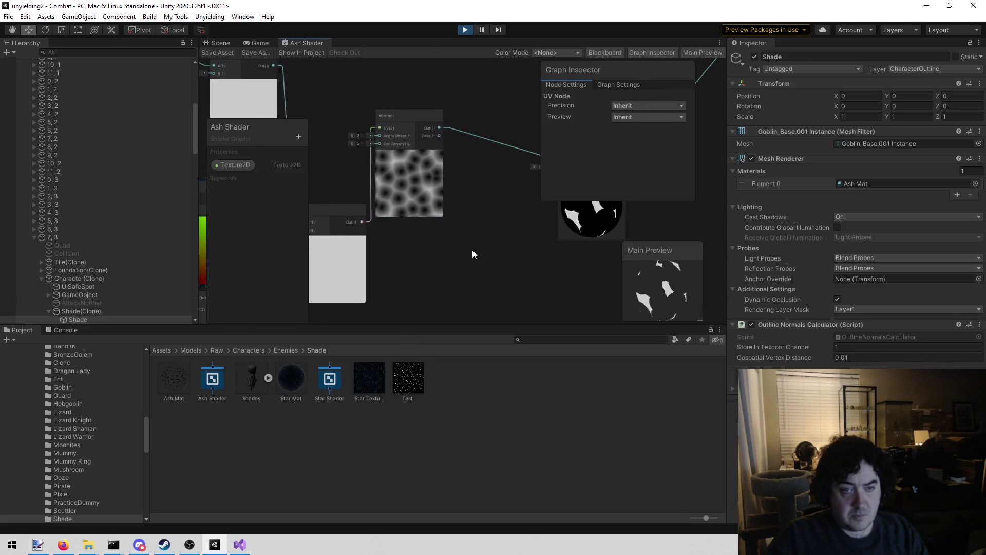
scroll(469, 246, "up", 2)
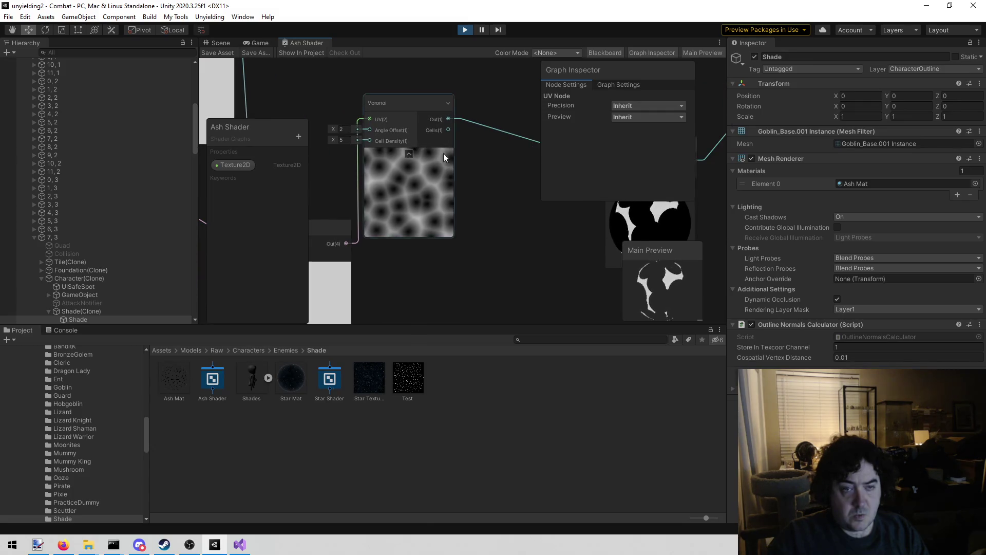
mouse_move(411, 101)
left_mouse_down()
mouse_move(446, 125)
mouse_move(452, 159)
left_mouse_up()
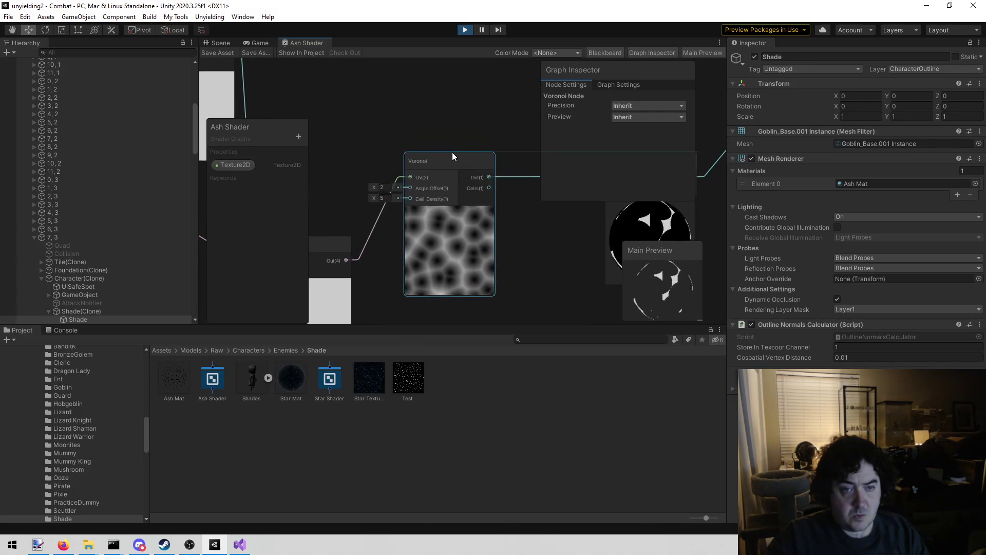
mouse_move(468, 120)
left_mouse_down()
mouse_move(403, 126)
mouse_move(423, 137)
left_mouse_up()
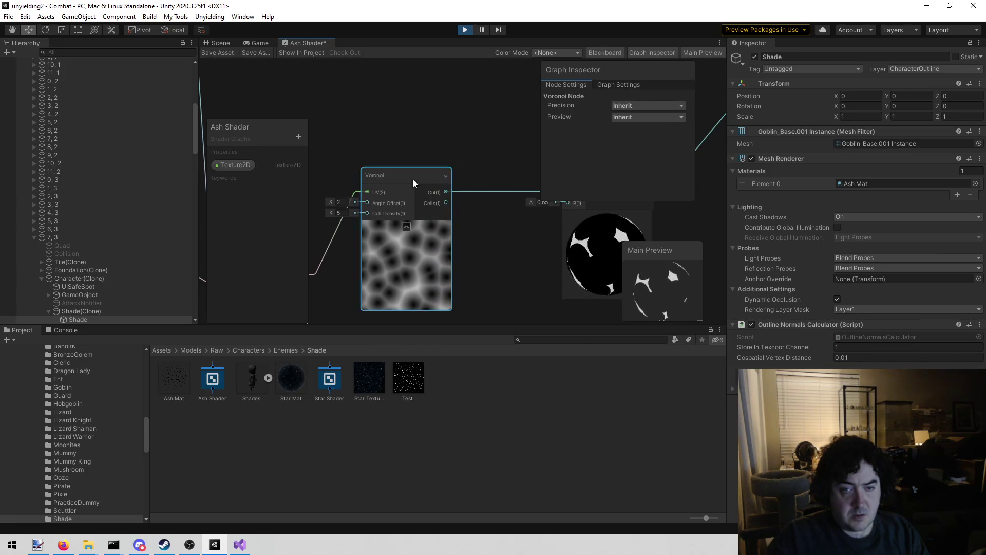
mouse_move(517, 233)
left_mouse_down()
mouse_move(483, 229)
mouse_move(522, 228)
left_mouse_up()
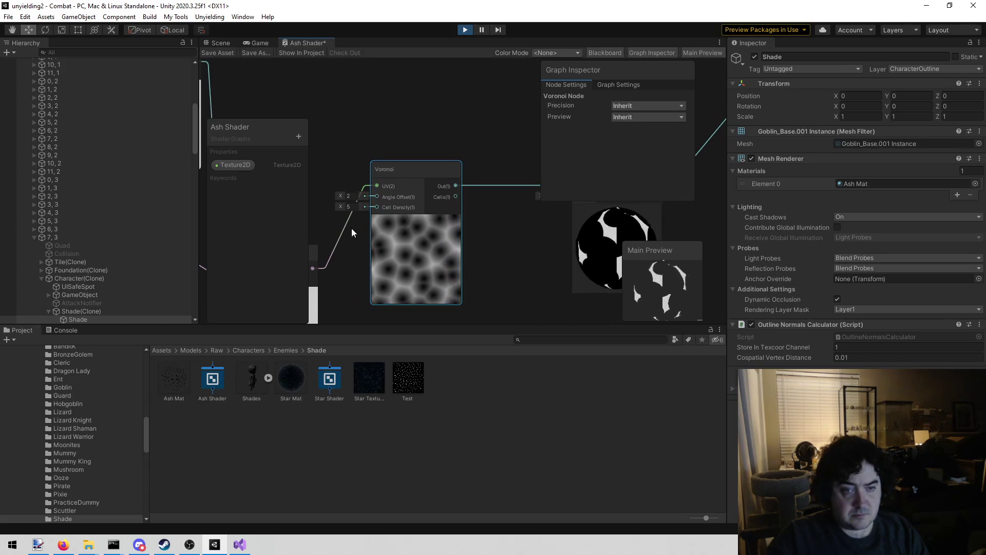
mouse_move(343, 206)
left_mouse_down()
mouse_move(323, 209)
mouse_move(385, 217)
left_mouse_up()
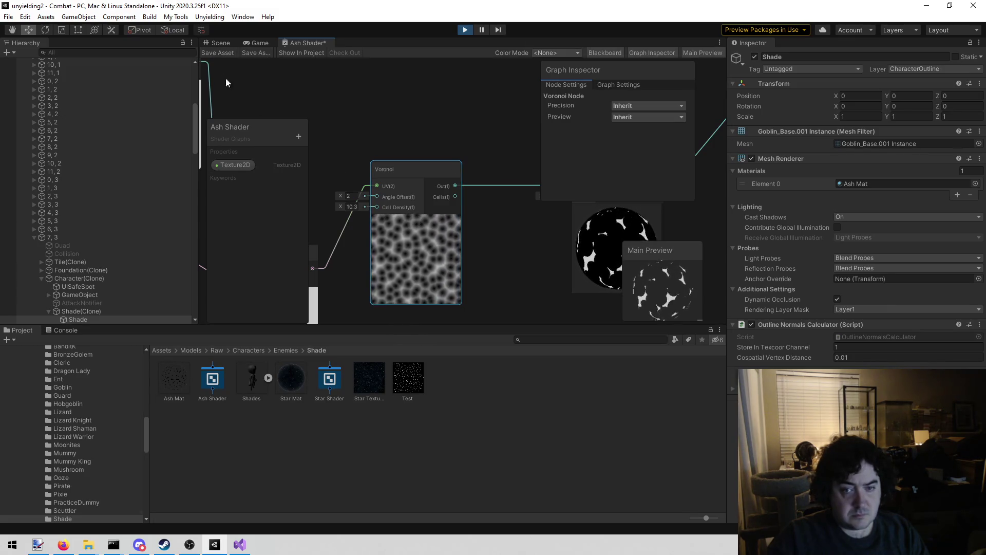
left_click(211, 50)
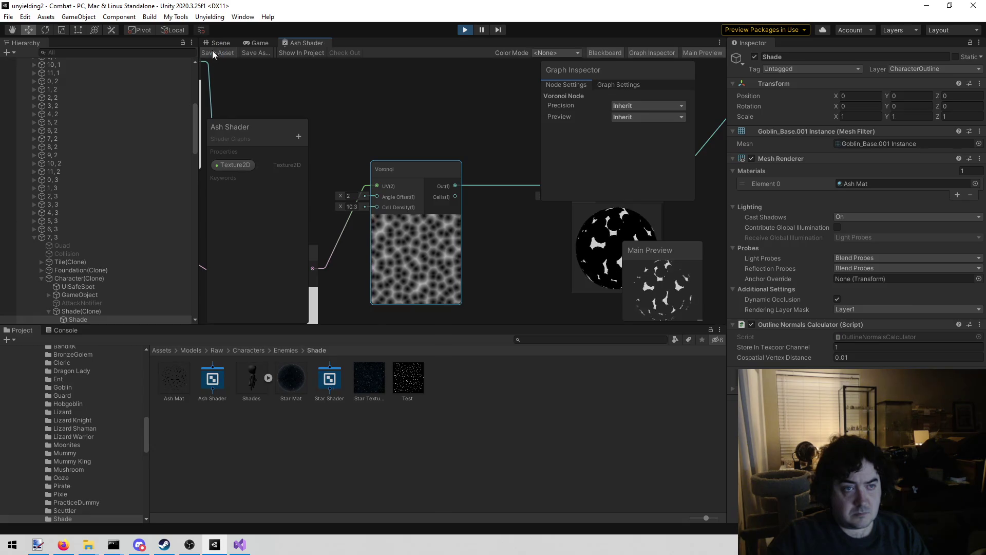
Compare the Shade's speckles in the Scene and Game views.
left_click(221, 44)
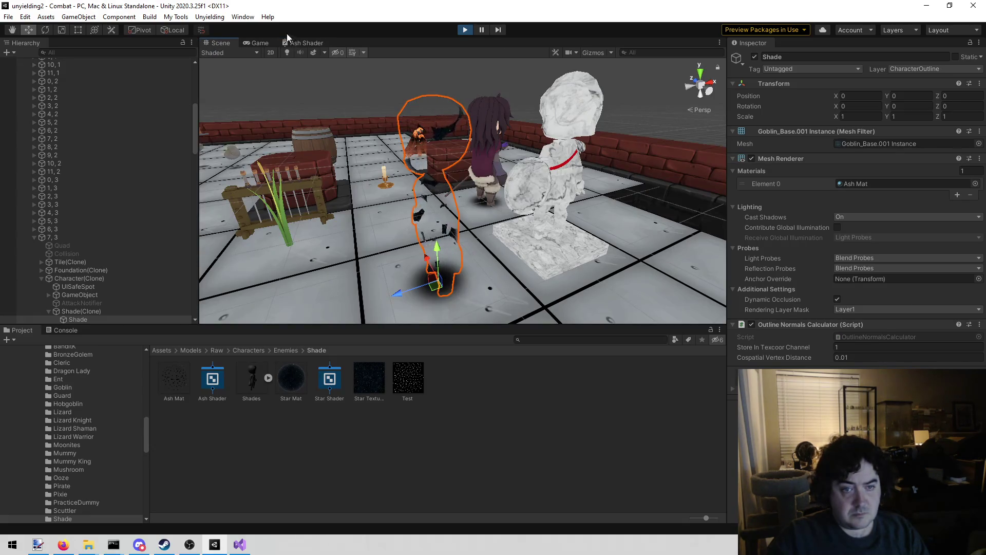
left_click(268, 44)
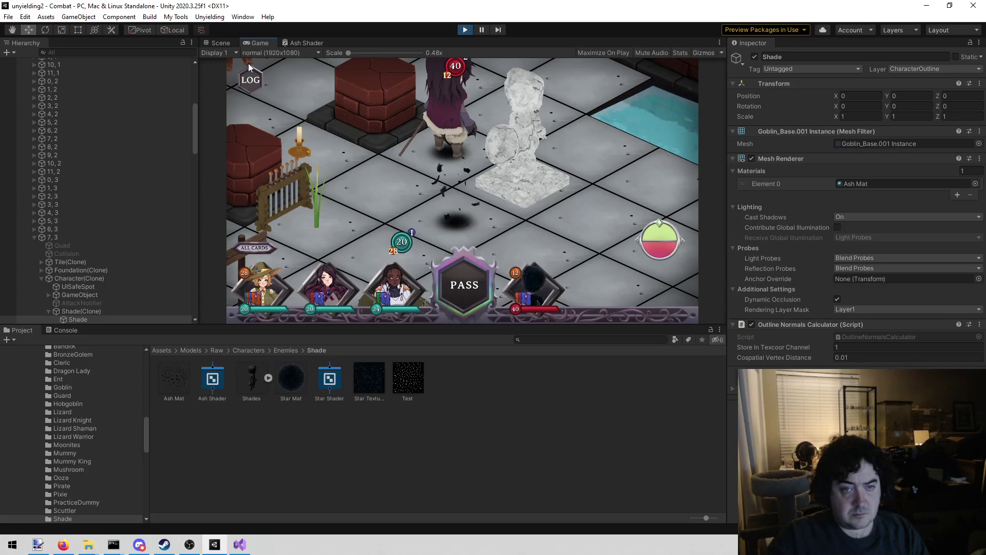
left_click(218, 42)
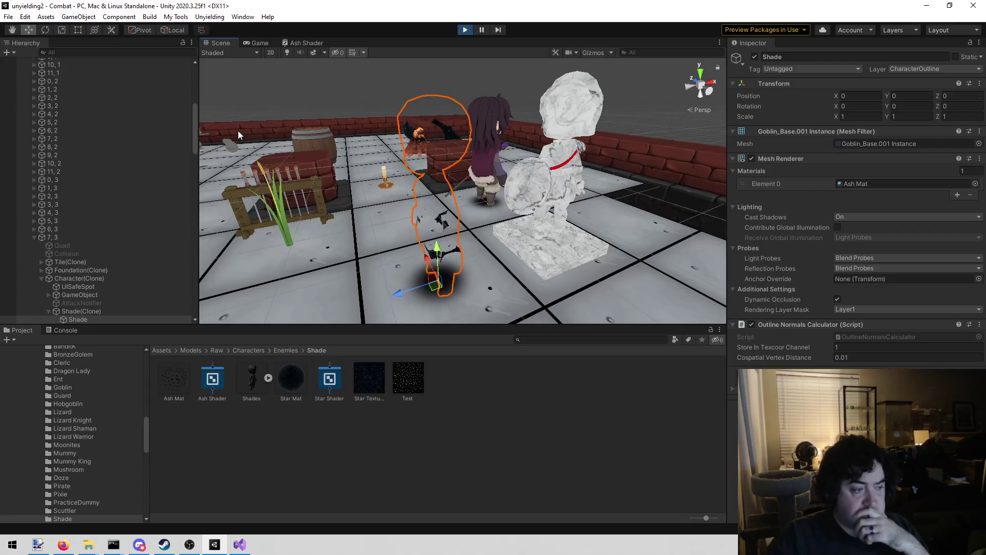
left_click(257, 42)
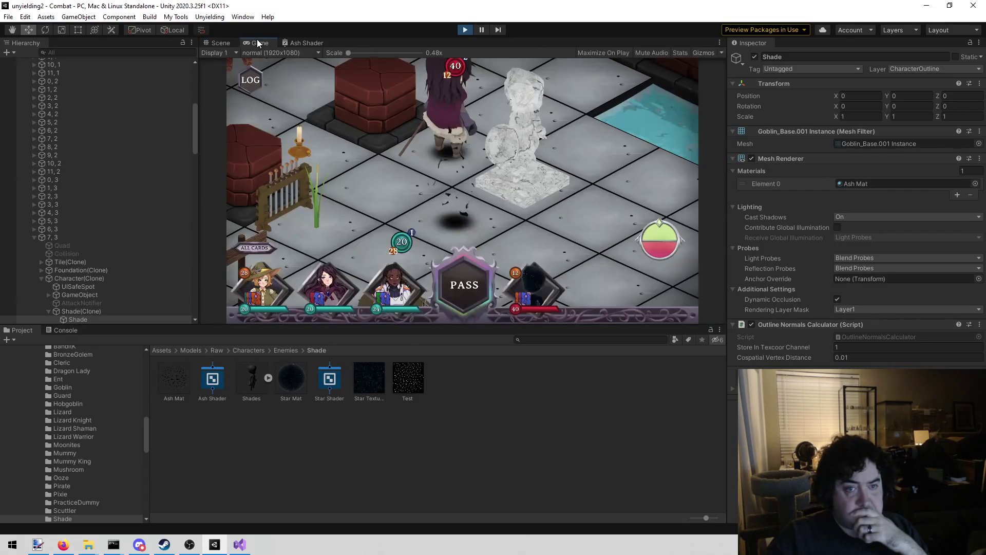
Raise the Voronoi Cell Density to about 15.1 and save the Ash Shader.
left_click(300, 43)
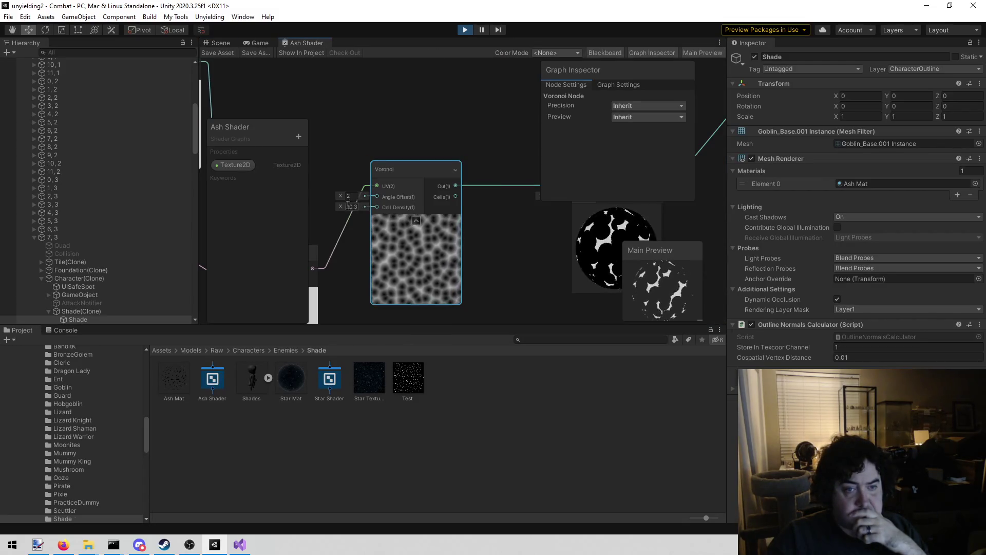
left_click_drag(337, 208, 364, 208)
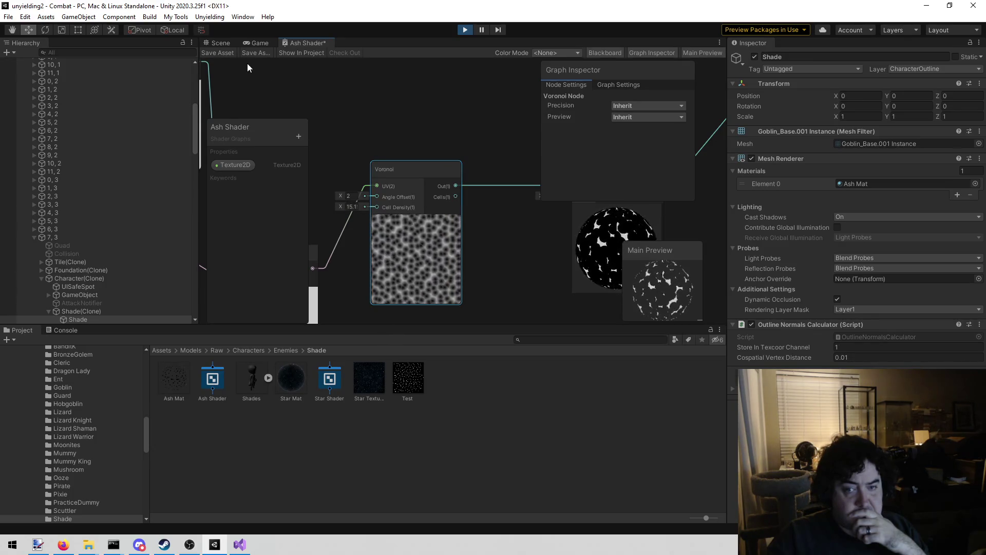
left_click(223, 54)
Check the finer ash flecks on the Shade in the Scene and Game views.
left_click(215, 44)
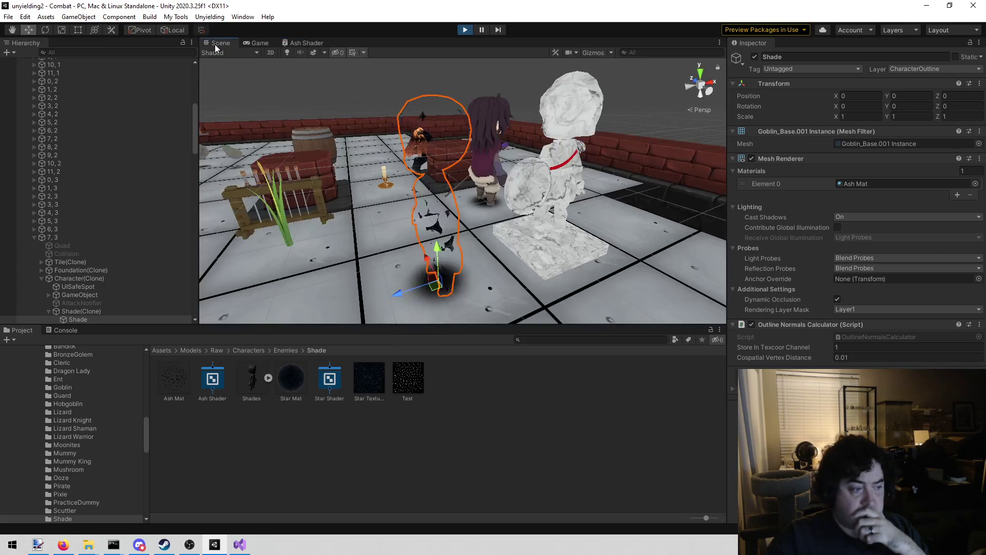
left_click(258, 45)
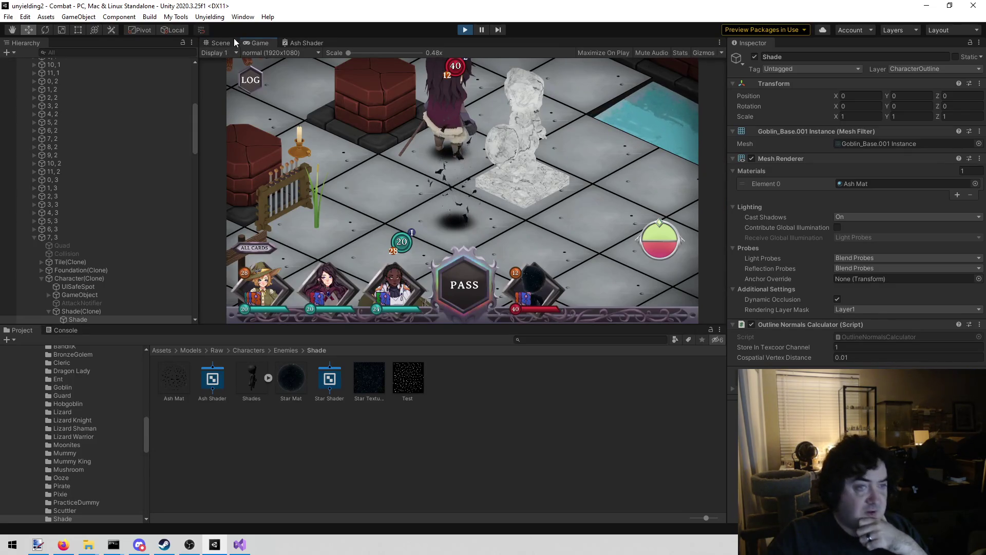
left_click(220, 42)
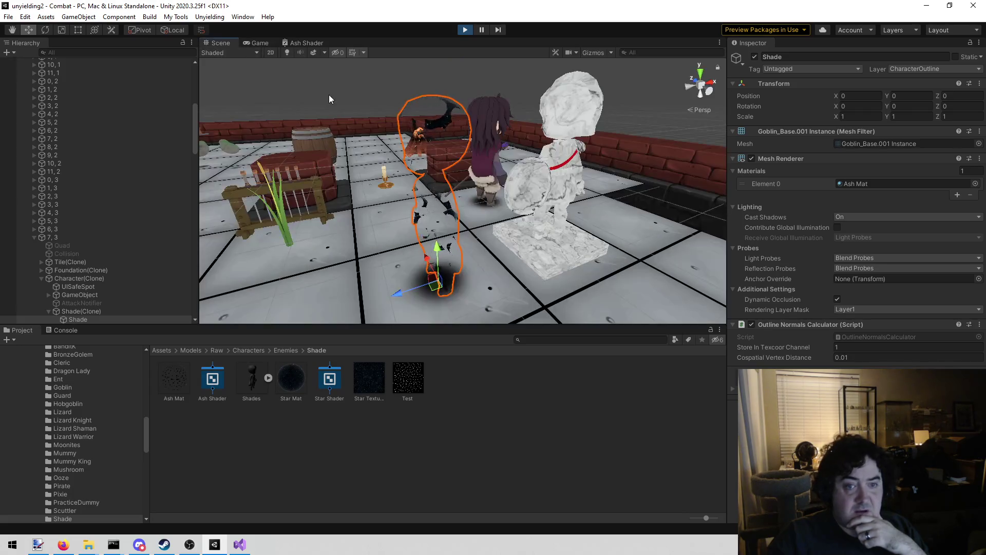
left_click(299, 41)
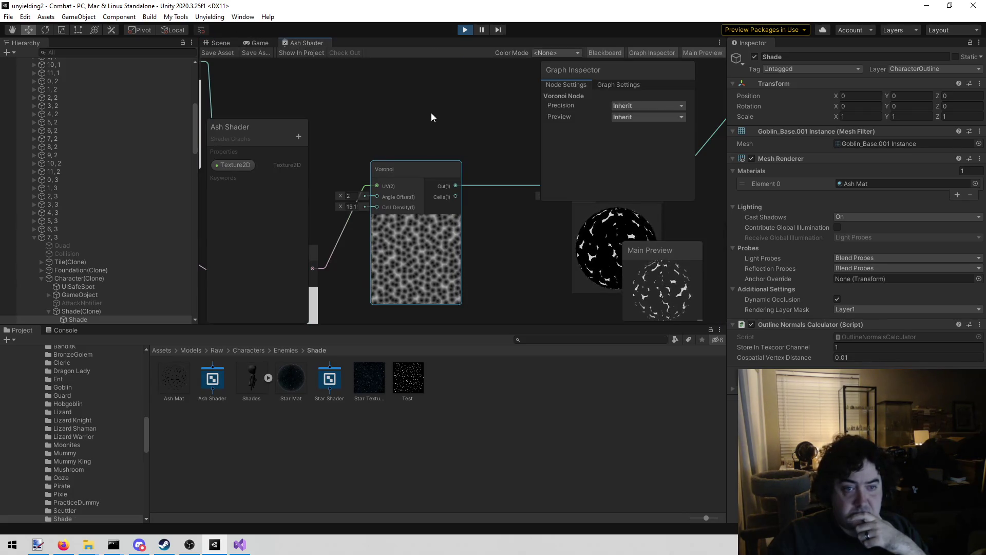
mouse_move(391, 109)
left_mouse_down()
mouse_move(429, 108)
mouse_move(314, 114)
left_mouse_up()
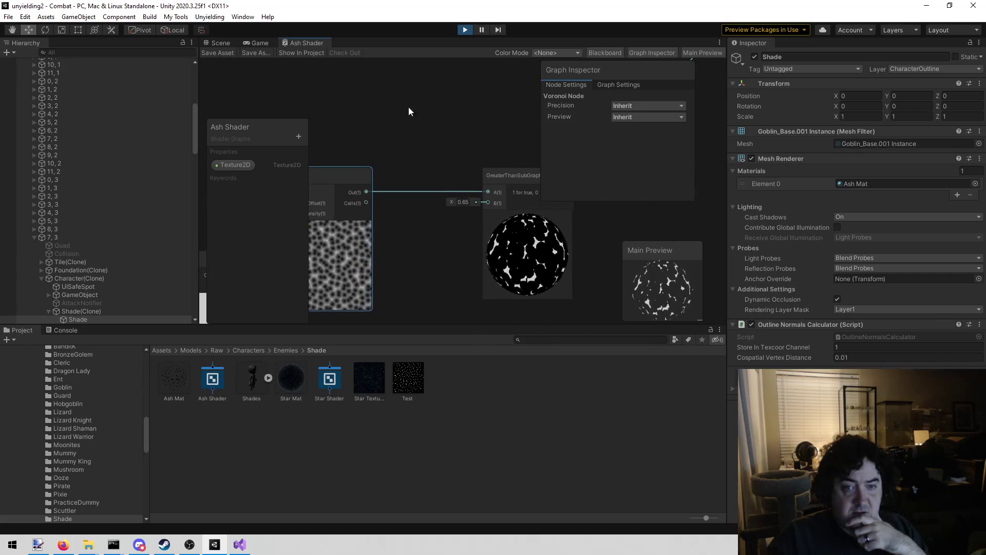
Insert a One Minus node between the Voronoi output and the GreaterThanSubGraph threshold.
mouse_move(424, 113)
left_mouse_down()
mouse_move(363, 145)
mouse_move(474, 125)
mouse_move(366, 112)
mouse_move(364, 122)
mouse_move(381, 137)
mouse_move(445, 132)
mouse_move(456, 154)
mouse_move(431, 124)
left_mouse_up()
right_click(431, 127)
left_click(452, 131)
type("one")
key("Return")
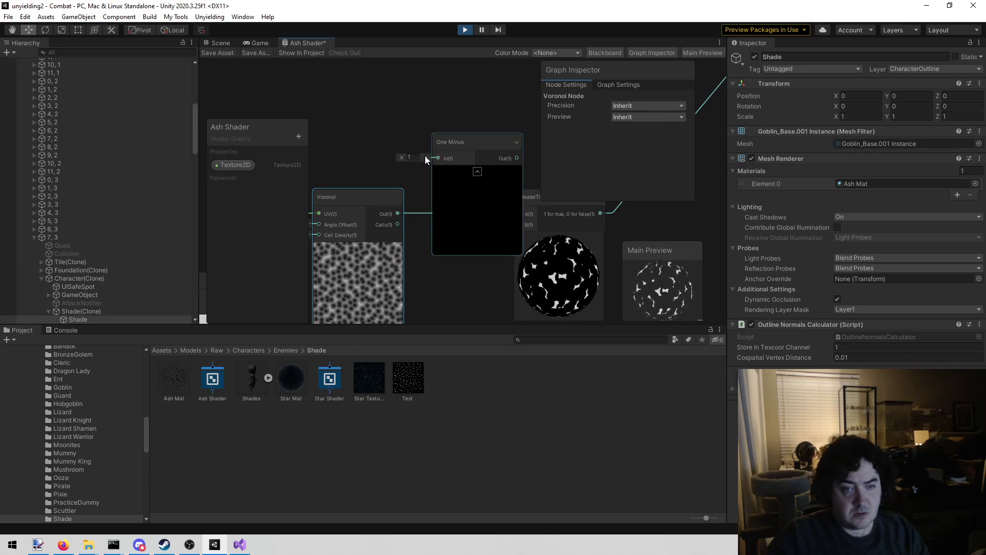
mouse_move(399, 211)
left_mouse_down()
mouse_move(424, 196)
mouse_move(440, 156)
left_mouse_up()
left_click_drag(471, 107, 404, 100)
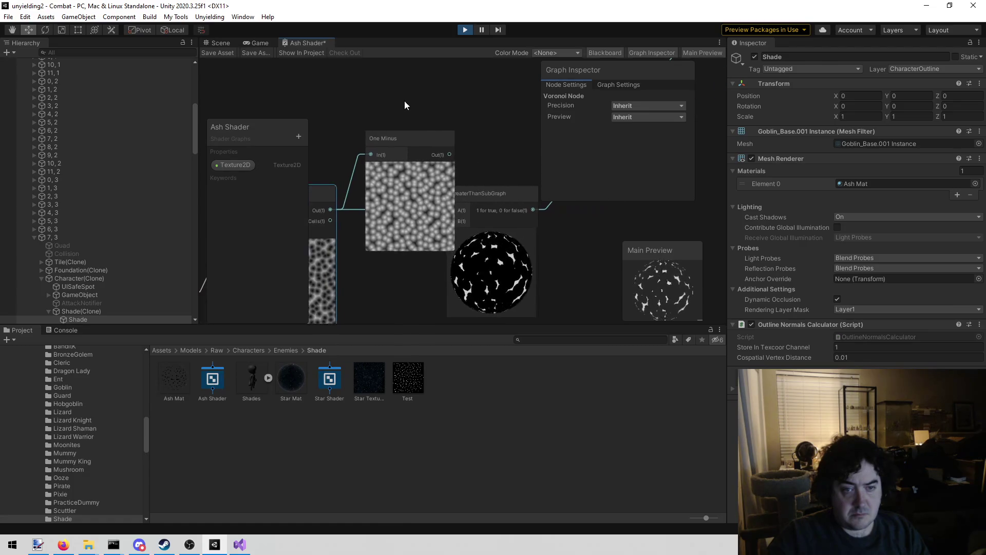
mouse_move(421, 134)
left_mouse_down()
mouse_move(404, 137)
mouse_move(461, 212)
left_mouse_up()
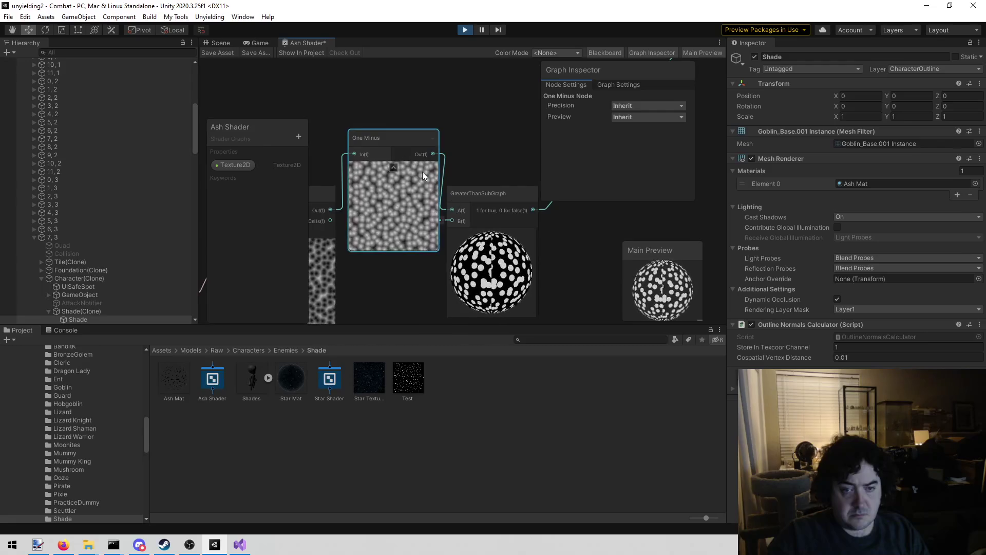
Save the Ash Shader and view the inverted white dots in the game.
left_click(210, 55)
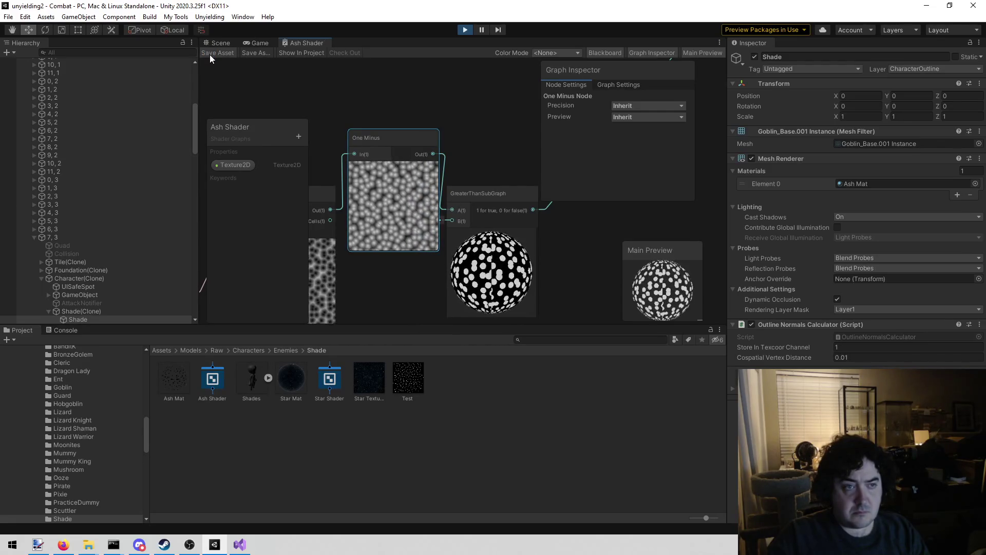
left_click(253, 42)
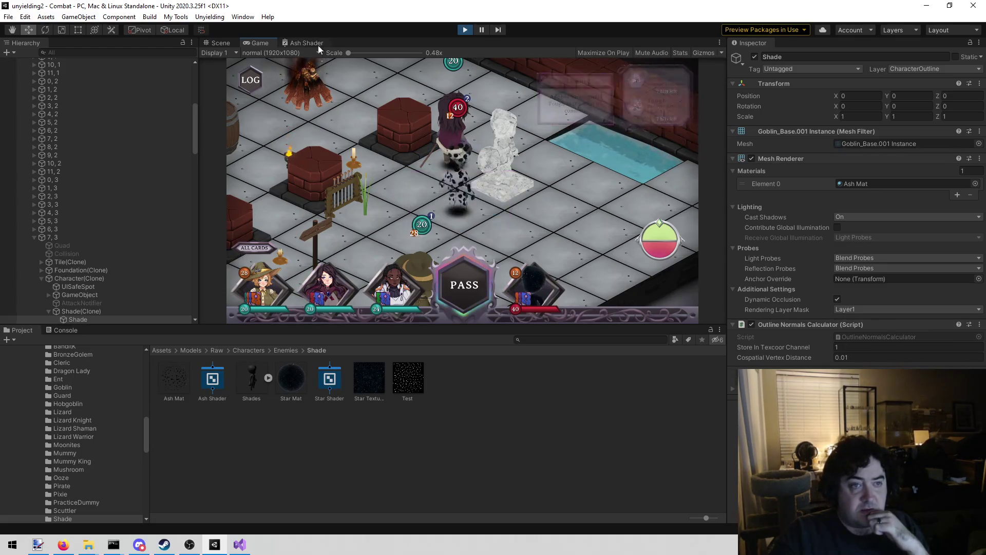
left_click(304, 43)
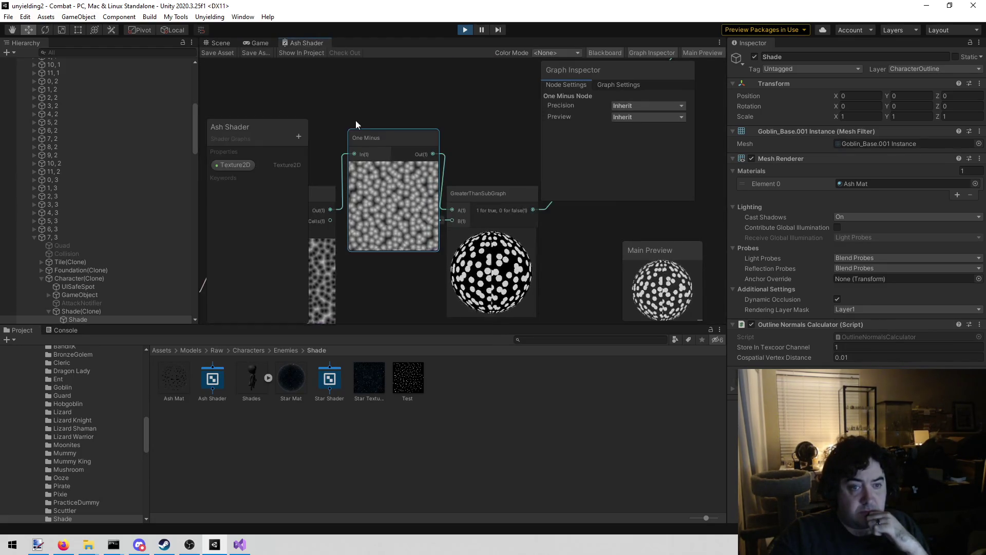
Set the Voronoi Cell Density to 30 and save the Ash Shader.
left_click_drag(364, 279, 483, 246)
left_click(330, 196)
type("30")
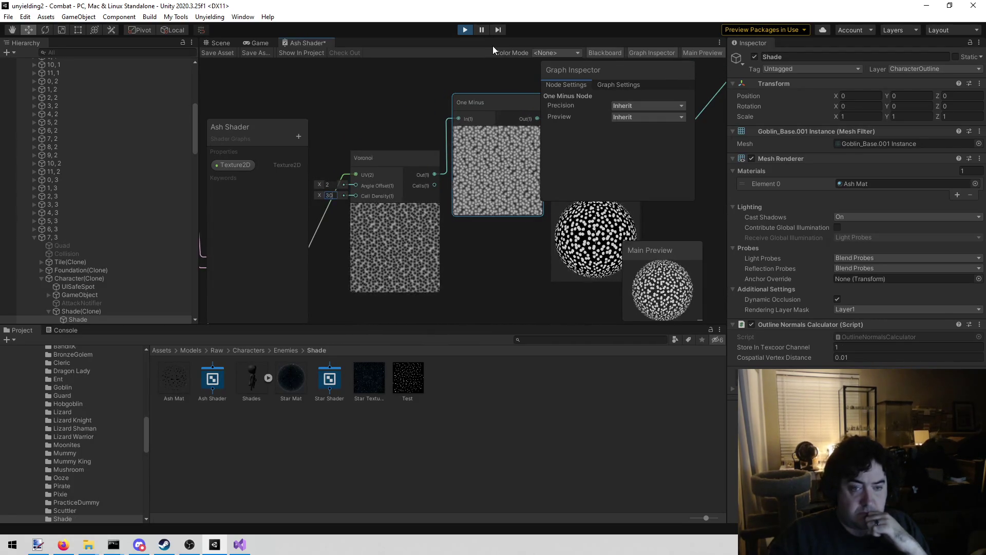
left_click(205, 54)
Inspect the denser speckles on the Shade in the Game and Scene views.
left_click(254, 41)
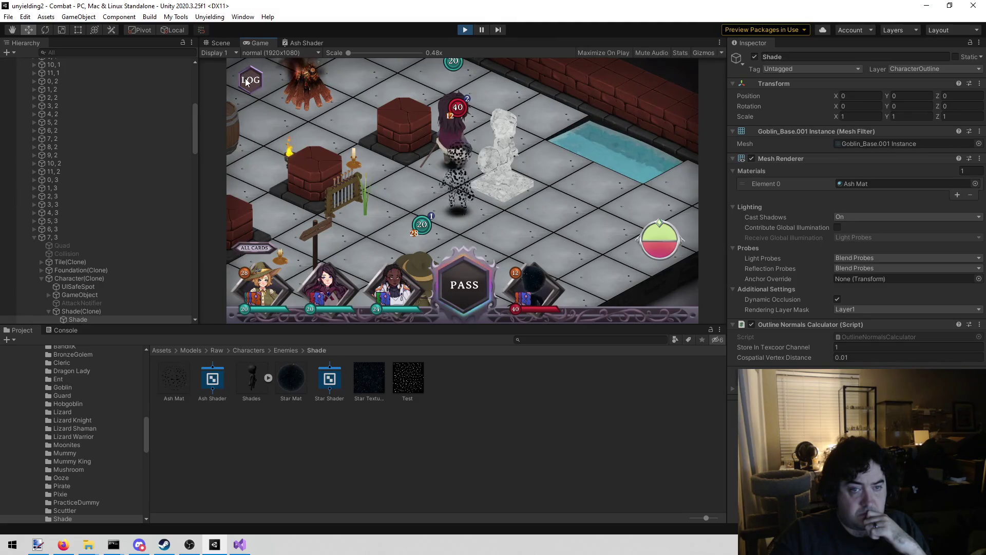
left_click(223, 42)
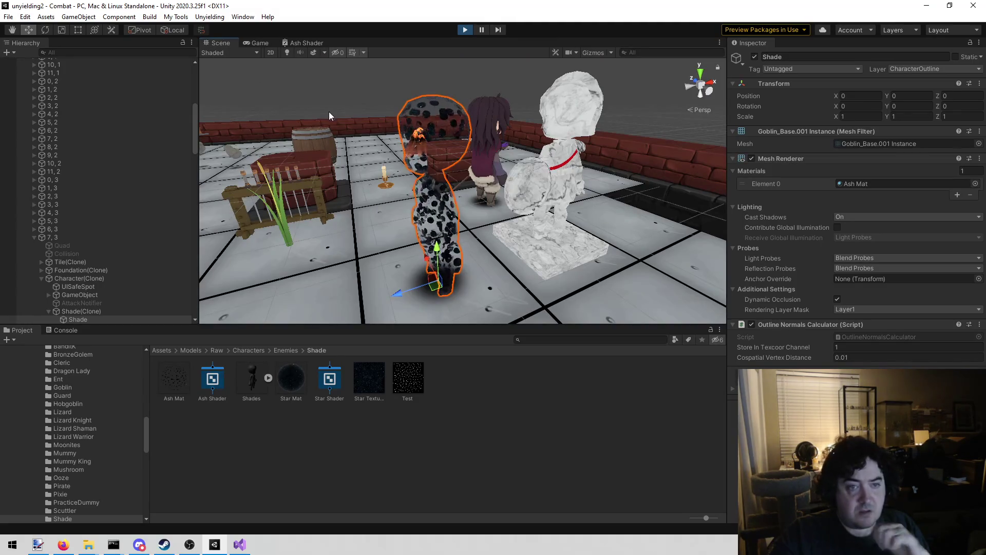
left_click(240, 545)
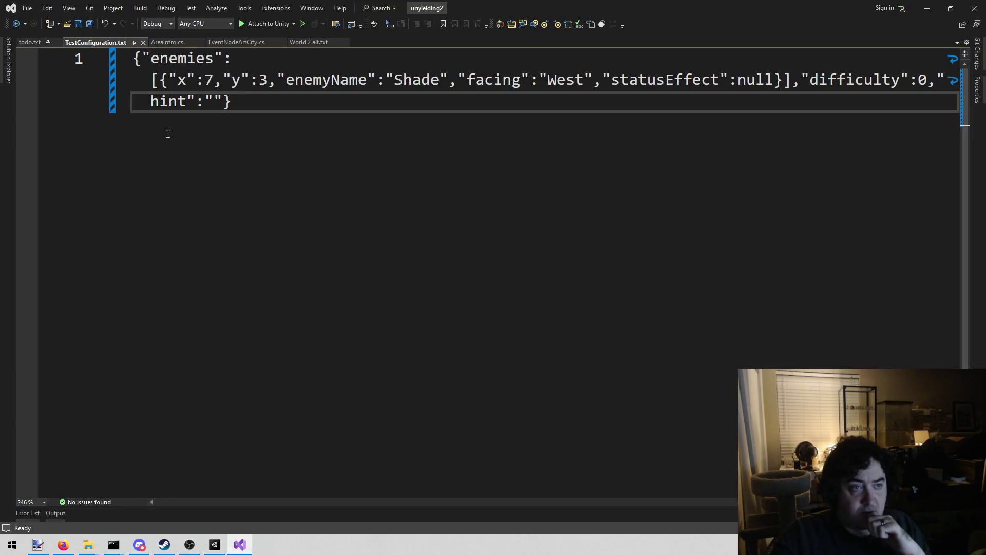
left_click(215, 544)
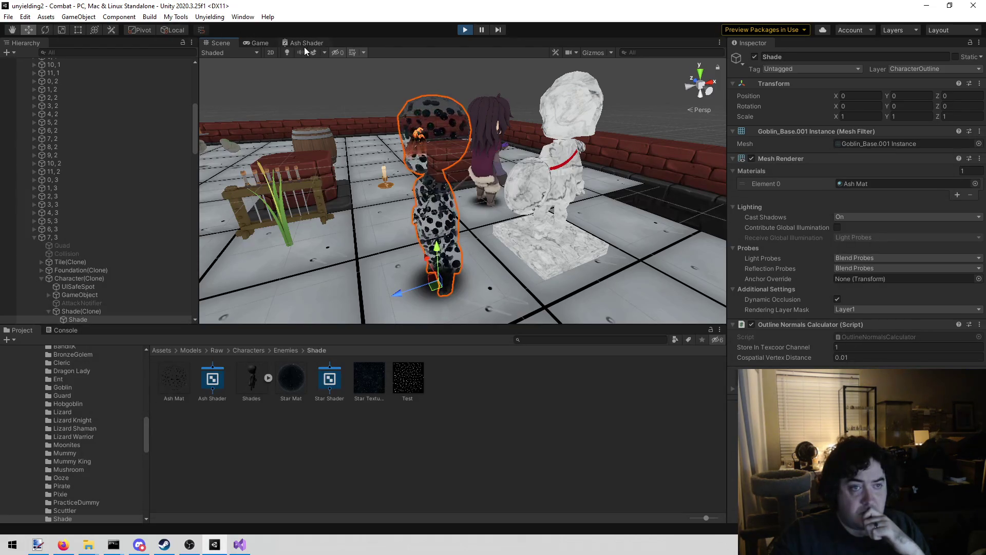
left_click(306, 43)
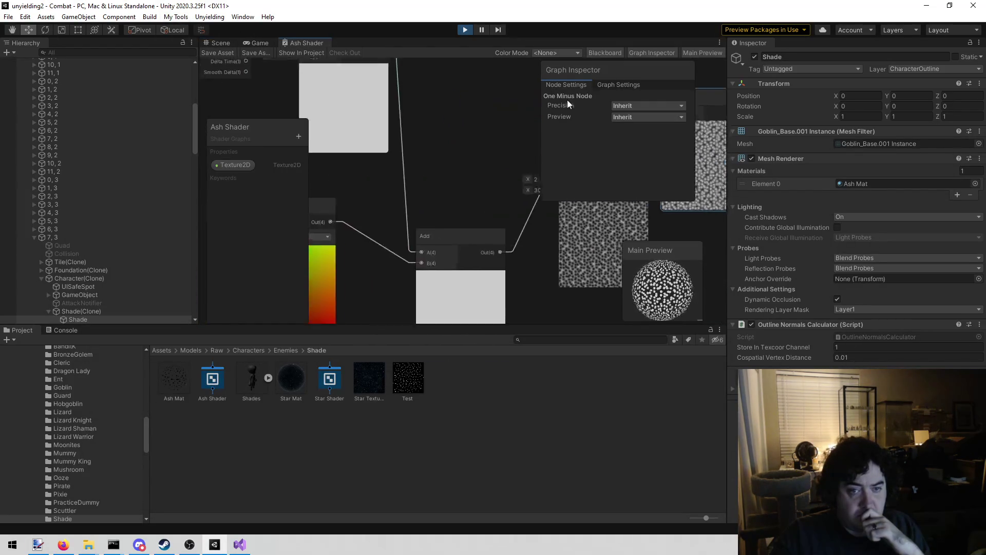
Add a Vector 2 node and wire Multiply's scaled time into its X input.
scroll(460, 187, "up", 3)
scroll(486, 235, "down", 3)
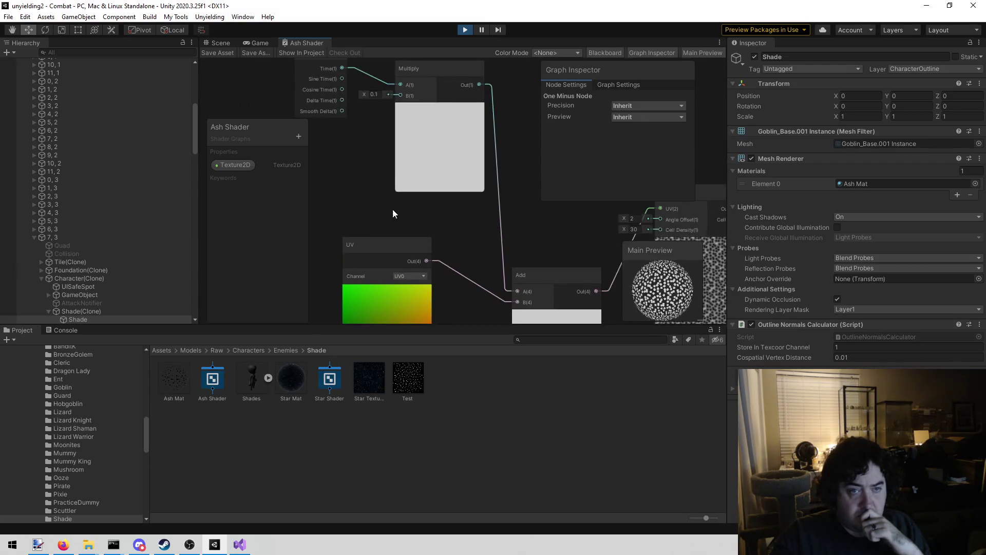
left_click_drag(386, 206, 356, 113)
mouse_move(430, 189)
left_mouse_down()
mouse_move(370, 267)
mouse_move(418, 287)
left_mouse_up()
left_click_drag(343, 218, 388, 262)
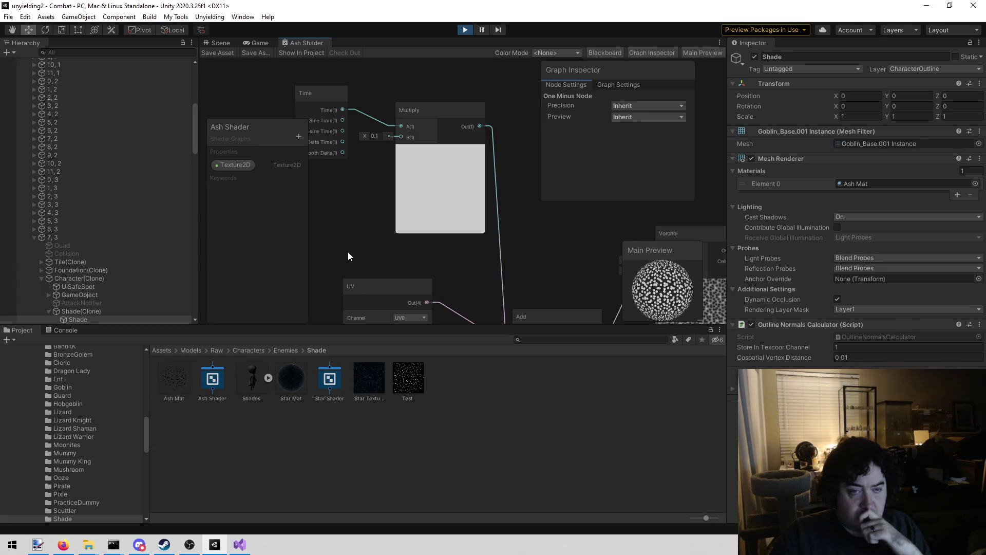
mouse_move(347, 252)
left_mouse_down()
mouse_move(355, 143)
mouse_move(383, 257)
mouse_move(358, 251)
mouse_move(315, 189)
mouse_move(341, 197)
mouse_move(292, 219)
left_mouse_up()
right_click(499, 118)
left_click(501, 121)
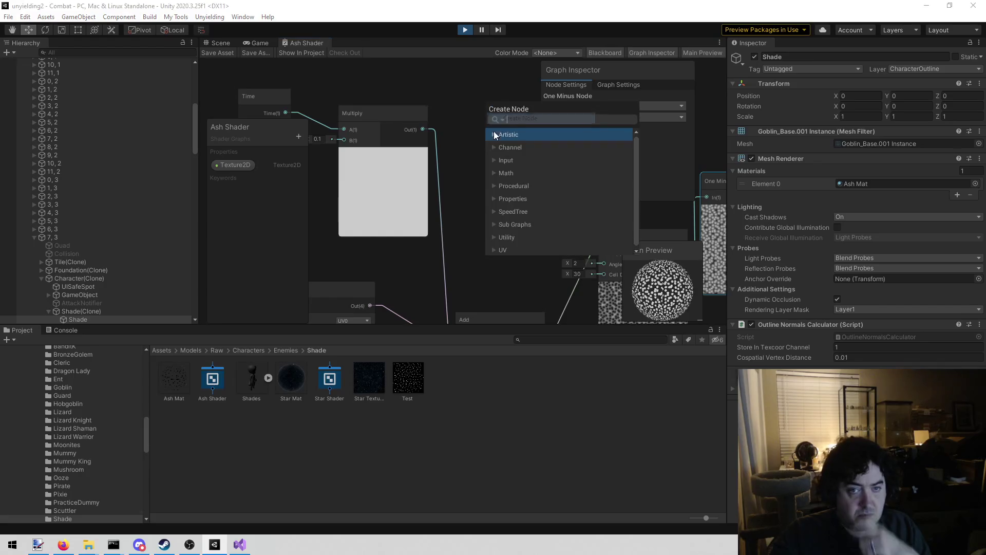
type("vector")
key("Down")
key("Return")
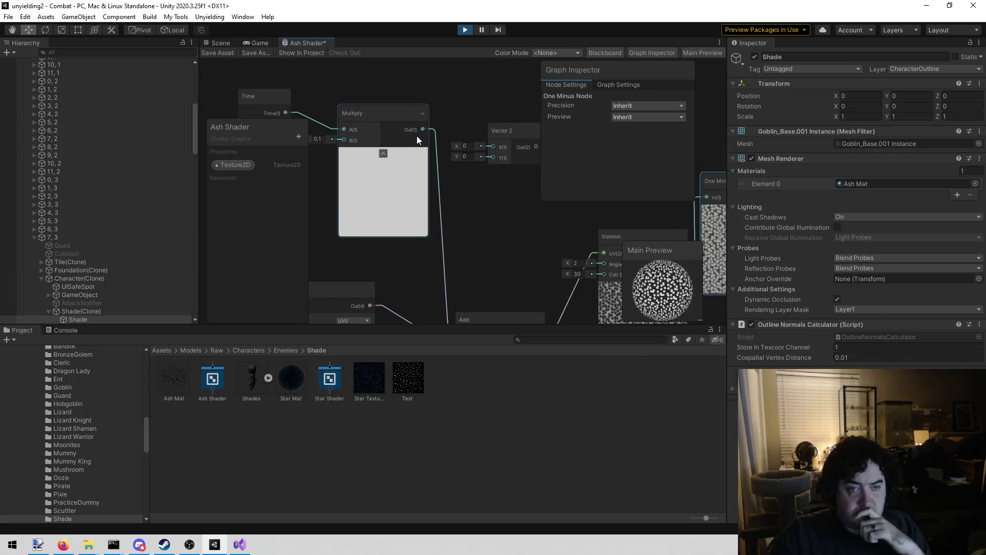
mouse_move(422, 129)
left_mouse_down()
mouse_move(478, 146)
mouse_move(479, 202)
mouse_move(482, 105)
mouse_move(464, 173)
mouse_move(421, 221)
mouse_move(409, 293)
mouse_move(406, 256)
left_mouse_up()
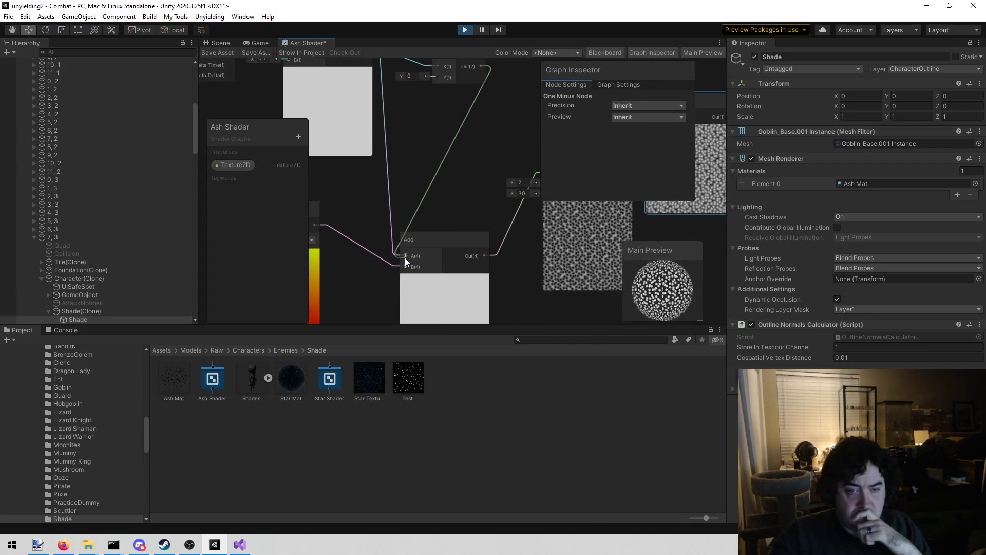
Save the Ash Shader and view the scrolling speckles in the running game.
left_click(222, 50)
left_click(257, 42)
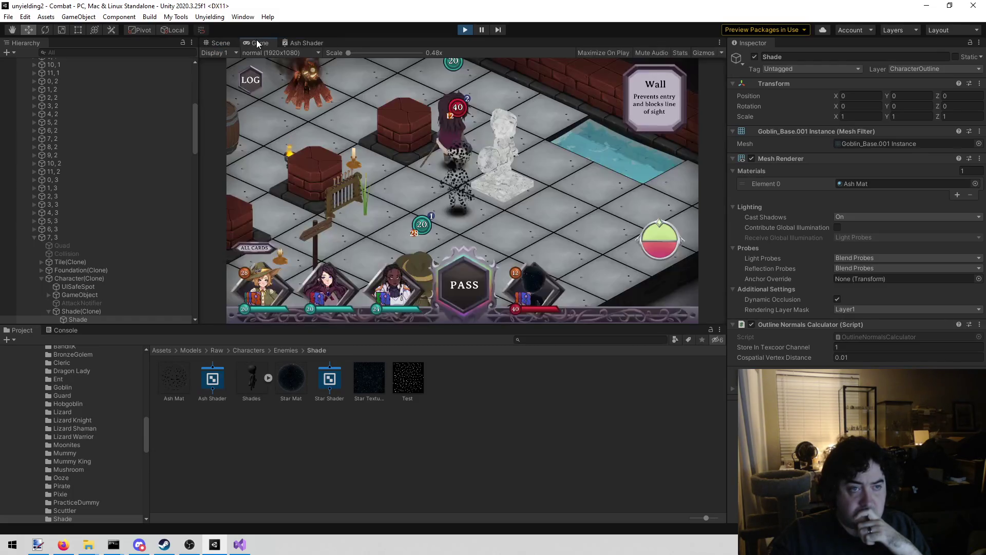
scroll(331, 170, "up", 2)
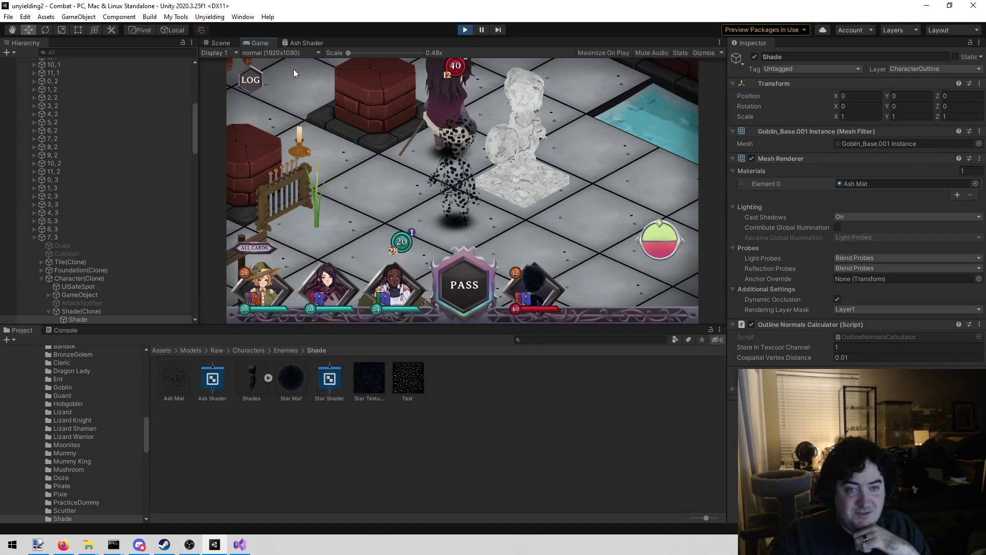
Review the Add node previews, then rotate the game board twice with E to inspect the Shade.
left_click(307, 43)
left_click_drag(252, 207, 444, 205)
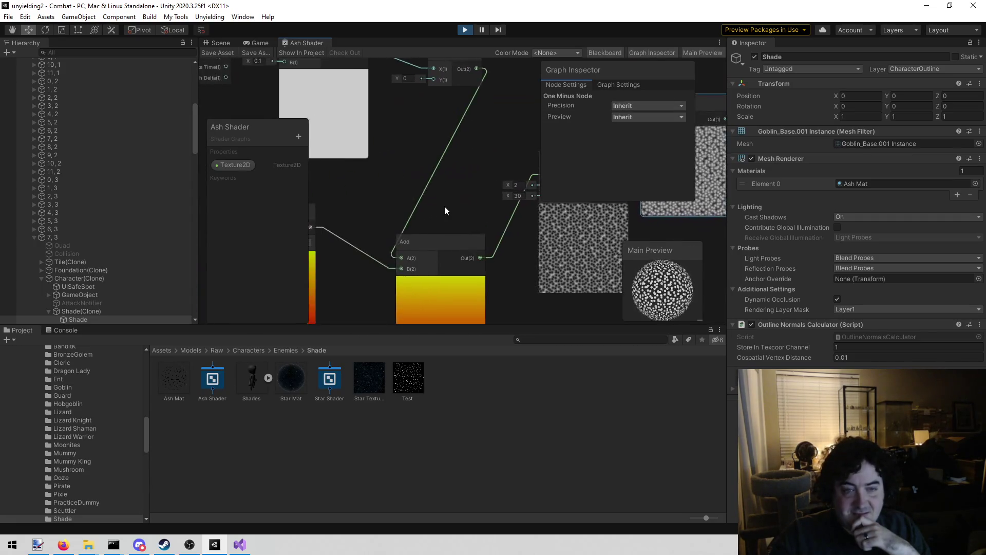
left_click(257, 43)
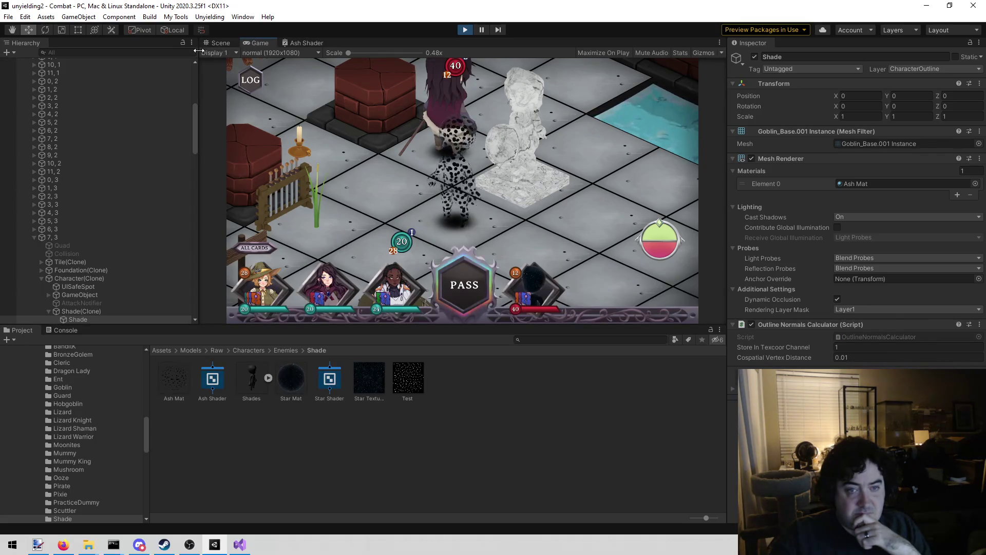
mouse_move(470, 204)
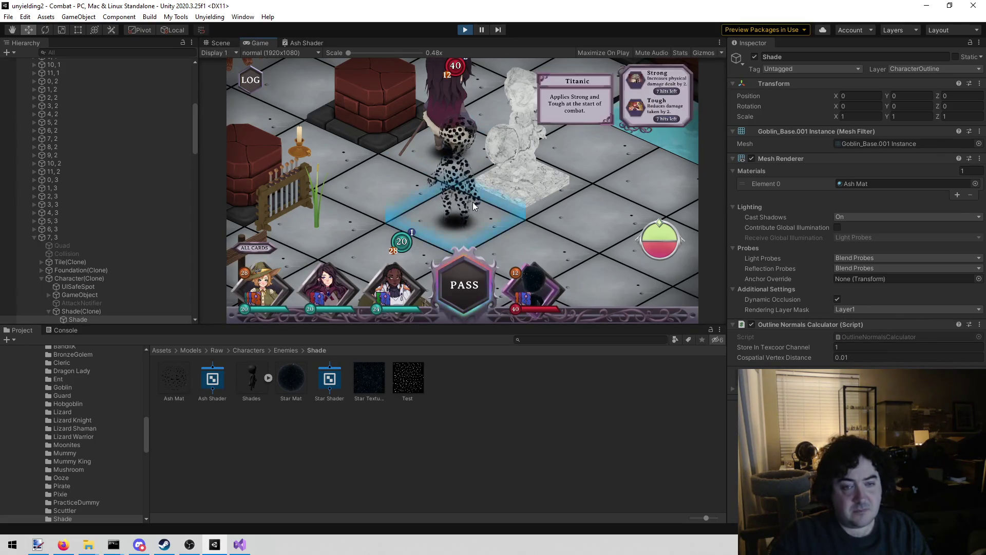
scroll(469, 205, "down", 3)
key("e")
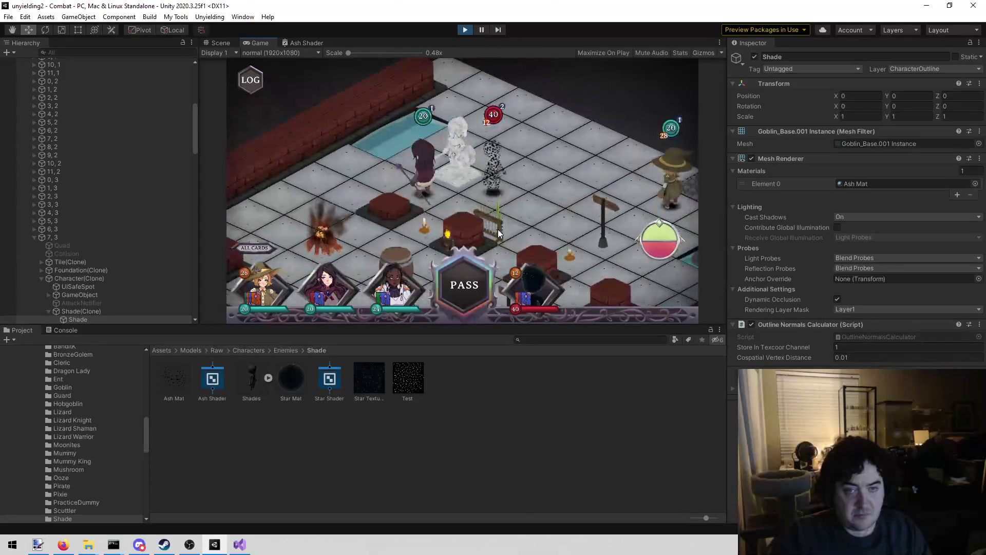
key("e")
key("e")
key("e")
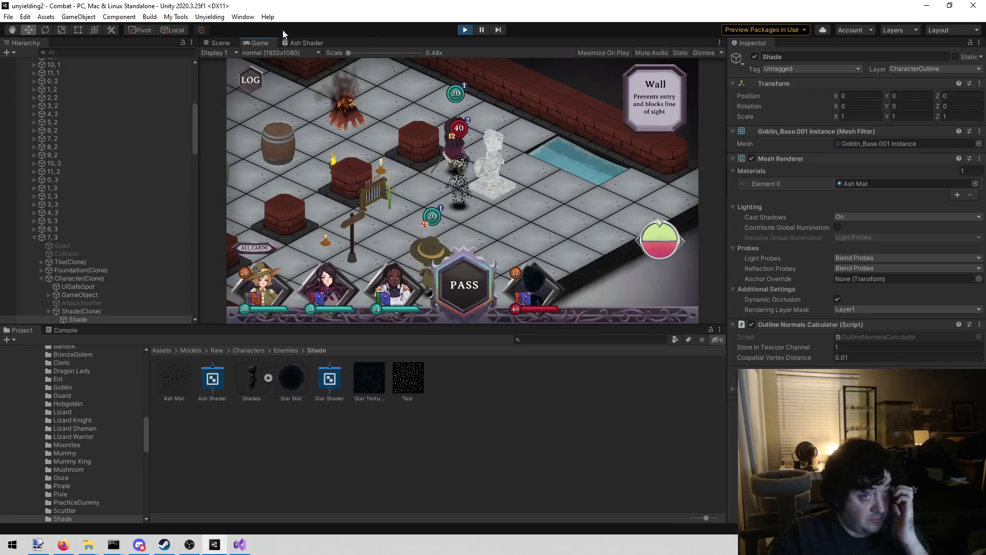
left_click(297, 42)
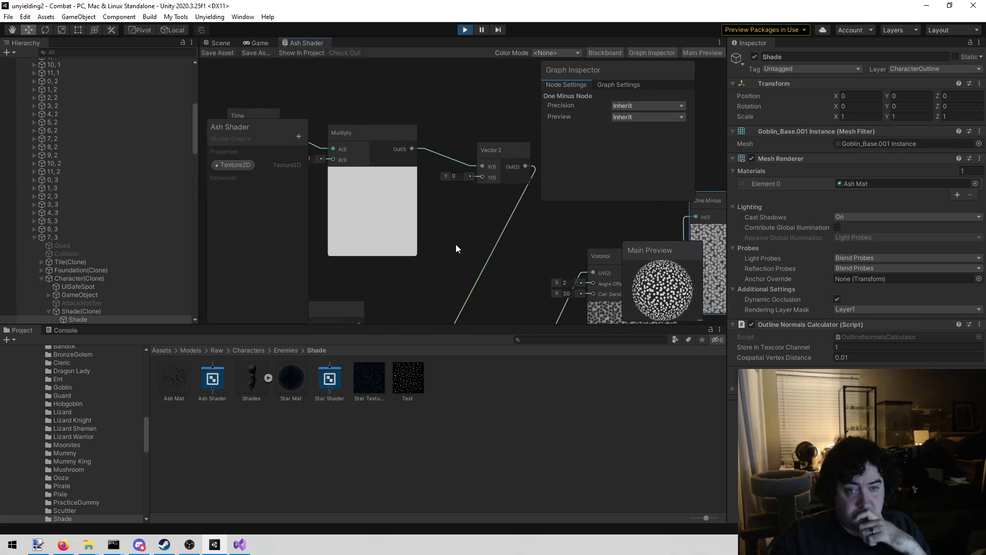
Rewire Multiply into Vector 2's Y instead of X, save, and view the game.
left_click_drag(403, 157, 452, 175)
key("Delete")
left_click(217, 52)
left_click(257, 41)
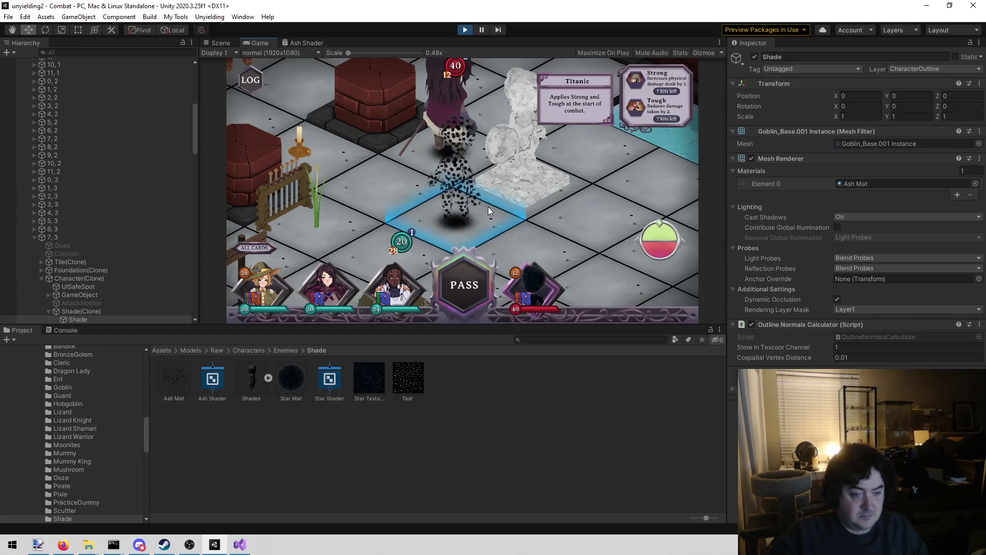
Back in the Ash Shader graph, inspect the UV node, leaving its channel at UV0.
left_click(250, 548)
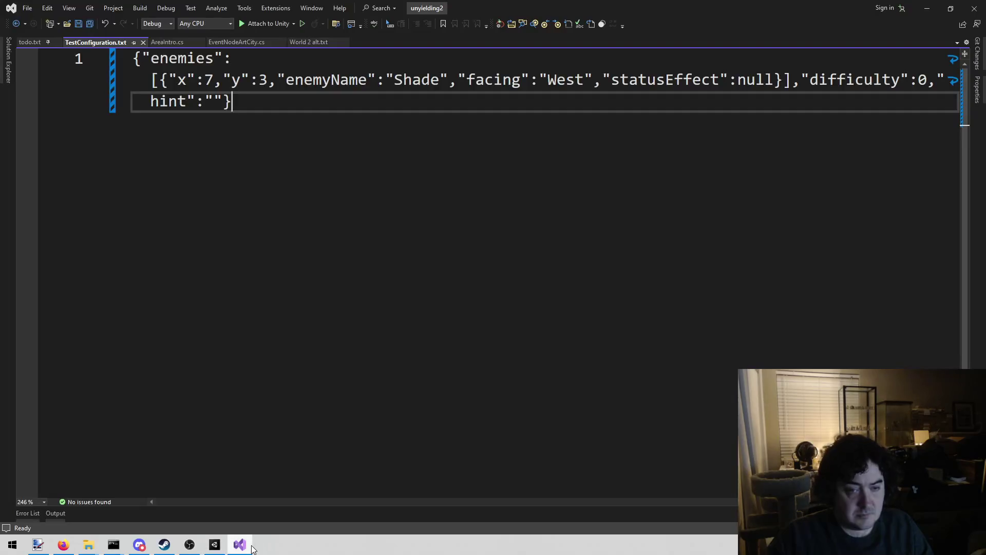
left_click(220, 544)
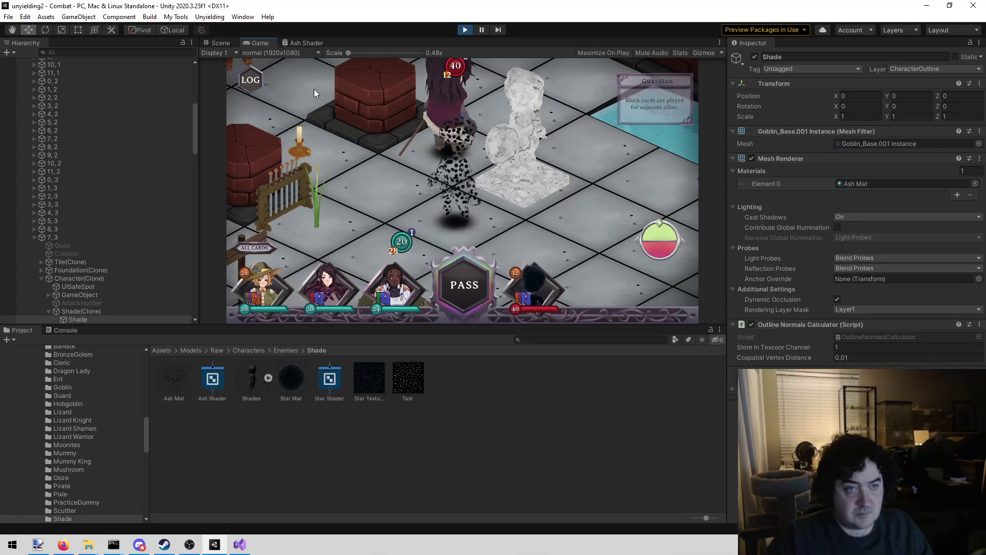
left_click(313, 43)
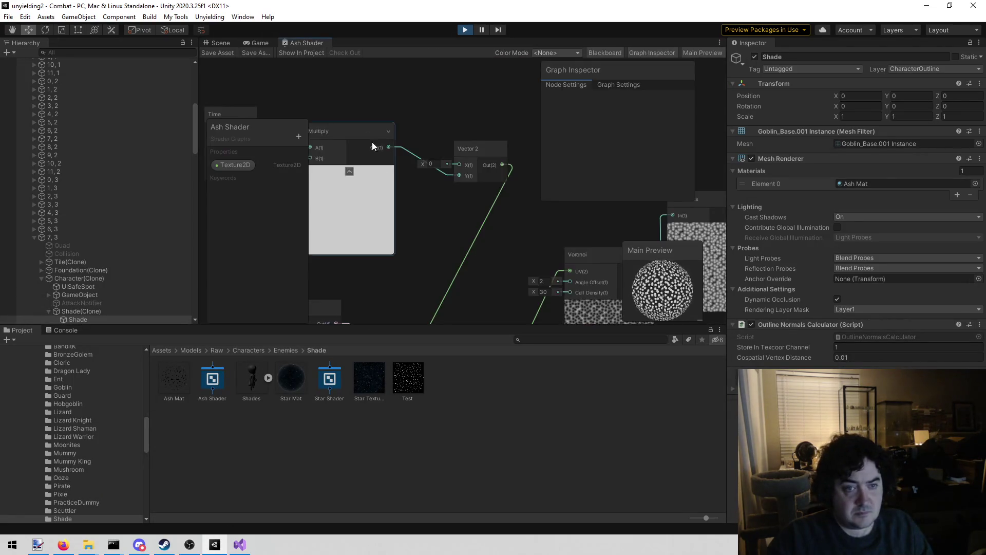
left_click_drag(538, 152, 495, 137)
scroll(486, 135, "down", 3)
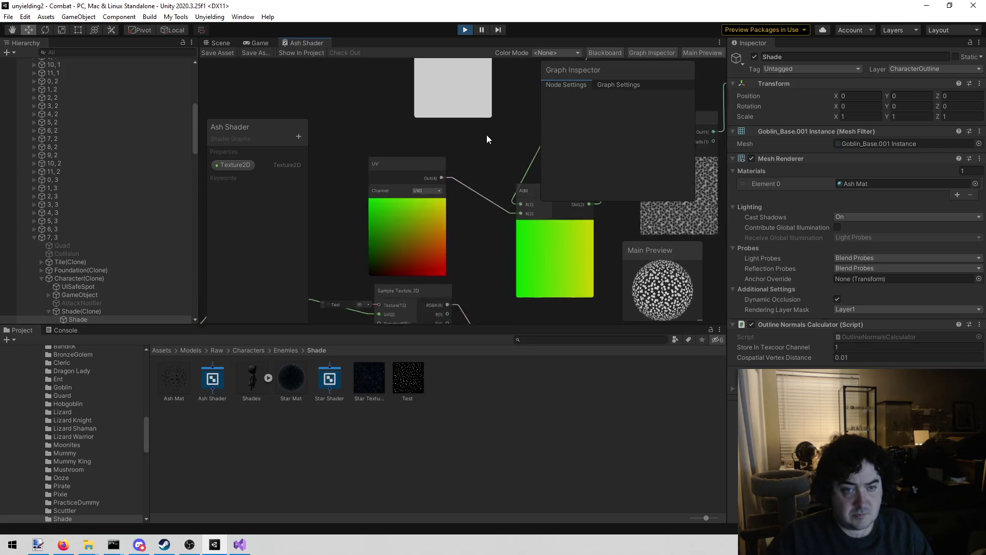
scroll(455, 199, "up", 3)
left_click(429, 187)
left_click(496, 133)
mouse_move(496, 134)
left_mouse_down()
mouse_move(442, 159)
mouse_move(447, 186)
left_mouse_up()
scroll(448, 205, "down", 3)
mouse_move(445, 101)
left_mouse_down()
mouse_move(469, 226)
mouse_move(461, 253)
mouse_move(434, 97)
mouse_move(421, 250)
mouse_move(441, 254)
mouse_move(433, 248)
mouse_move(442, 134)
left_mouse_up()
scroll(440, 219, "up", 3)
Delete the UV node and add a Position node to the graph.
mouse_move(374, 276)
left_mouse_down()
mouse_move(401, 126)
mouse_move(373, 101)
left_mouse_up()
left_click(429, 180)
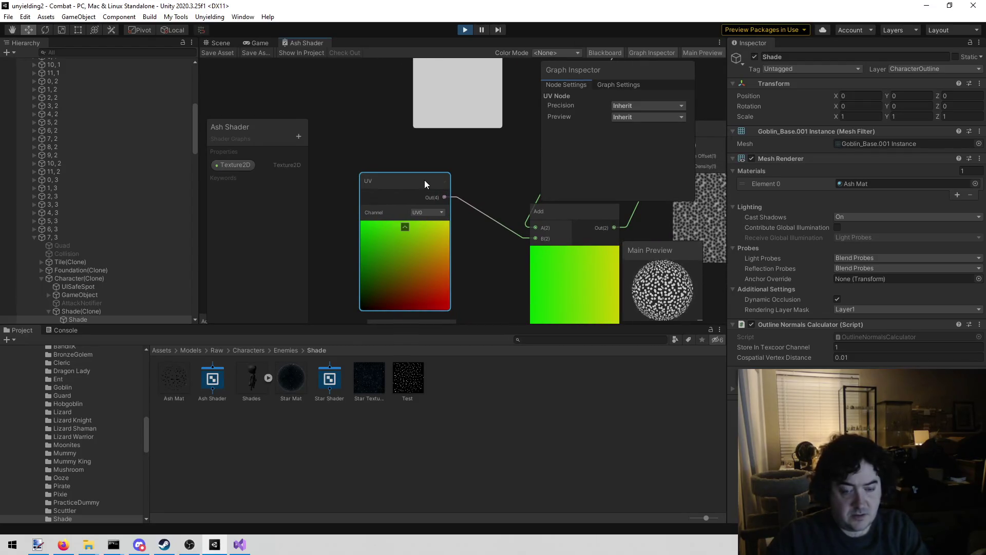
key("Delete")
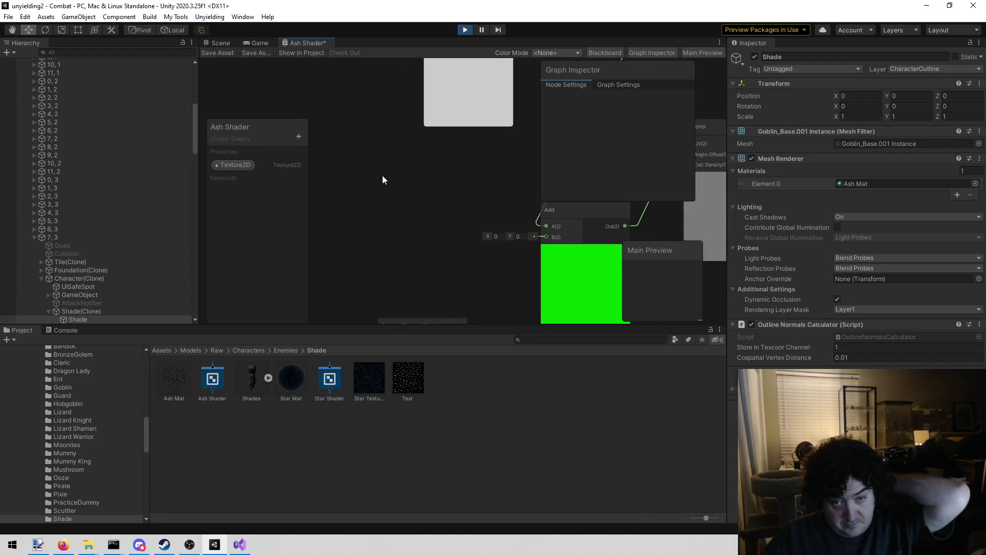
right_click(378, 177)
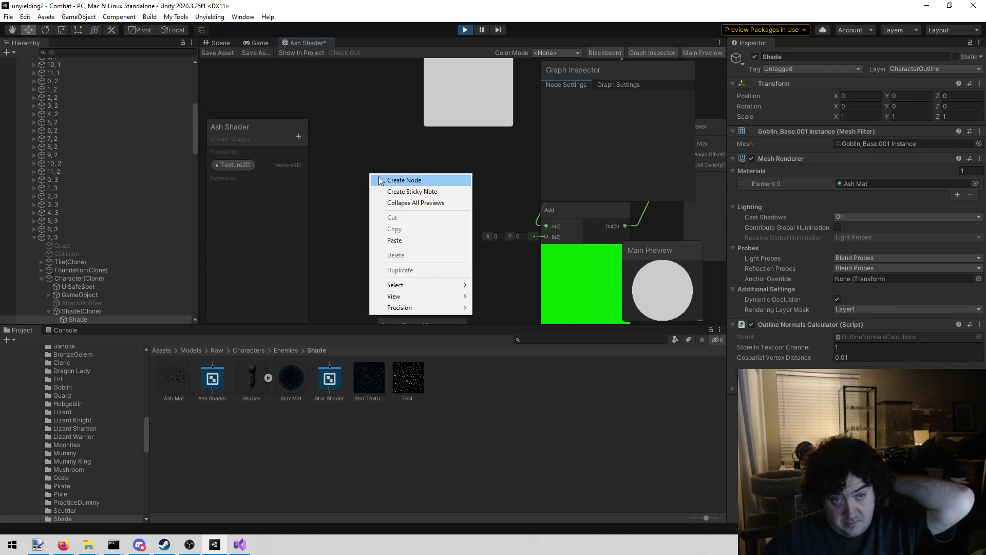
left_click(379, 179)
type("pos")
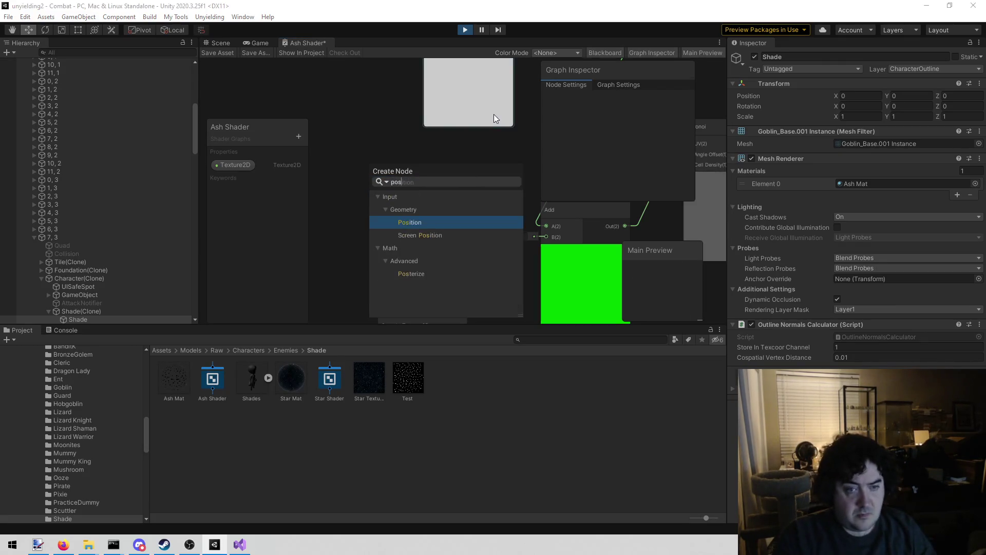
key("Return")
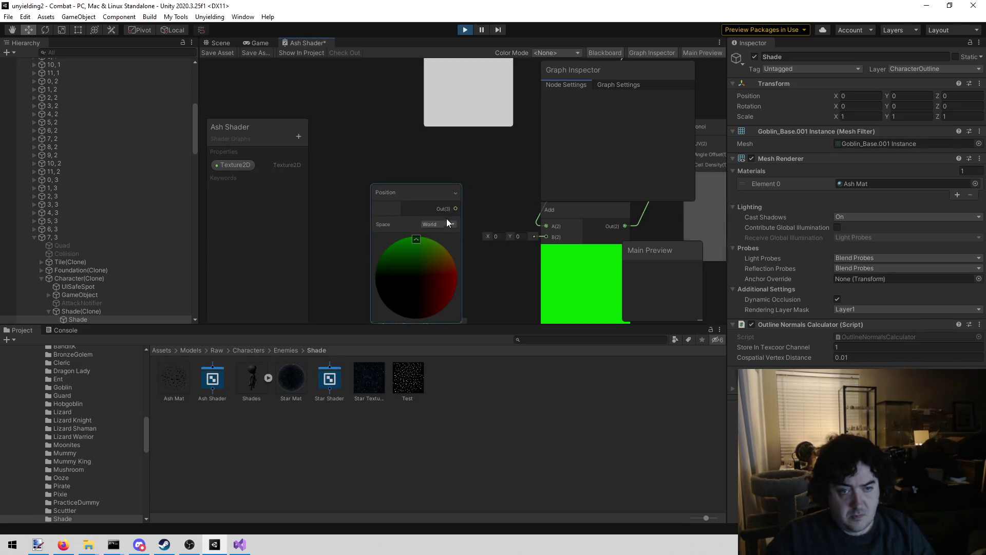
Set the Position node to View space, connect it to Add B, and save.
left_click(448, 224)
left_click(457, 249)
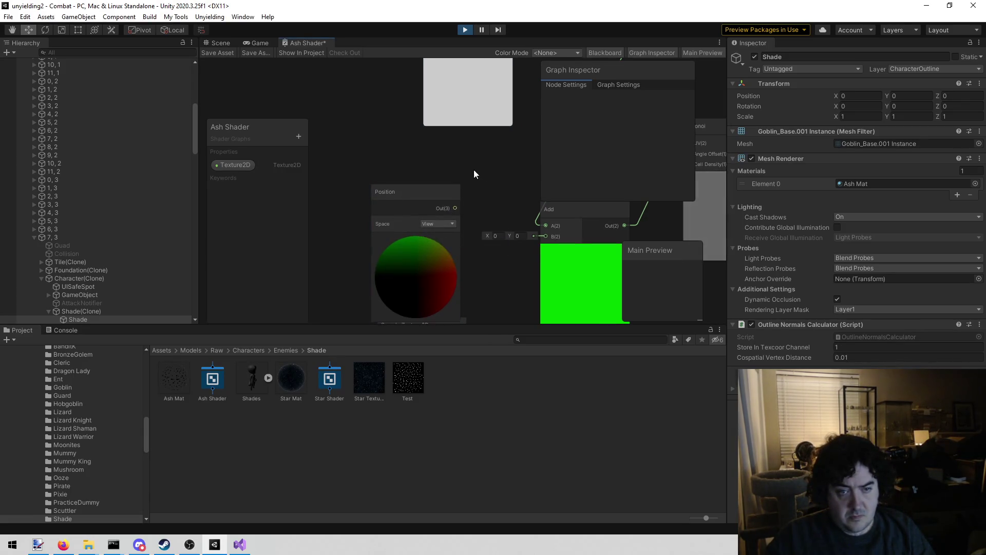
left_click_drag(477, 169, 418, 177)
left_click_drag(399, 216, 488, 241)
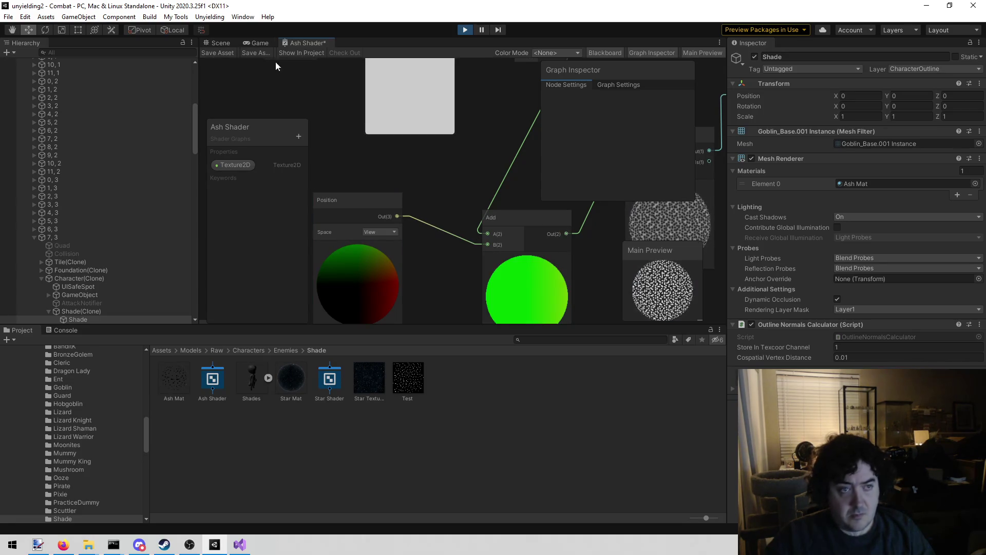
left_click(223, 52)
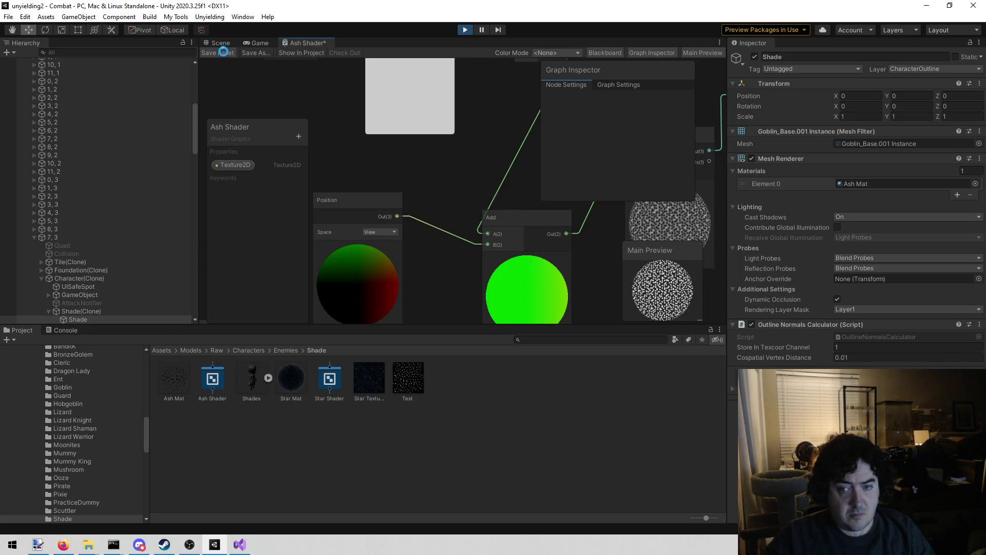
left_click(262, 43)
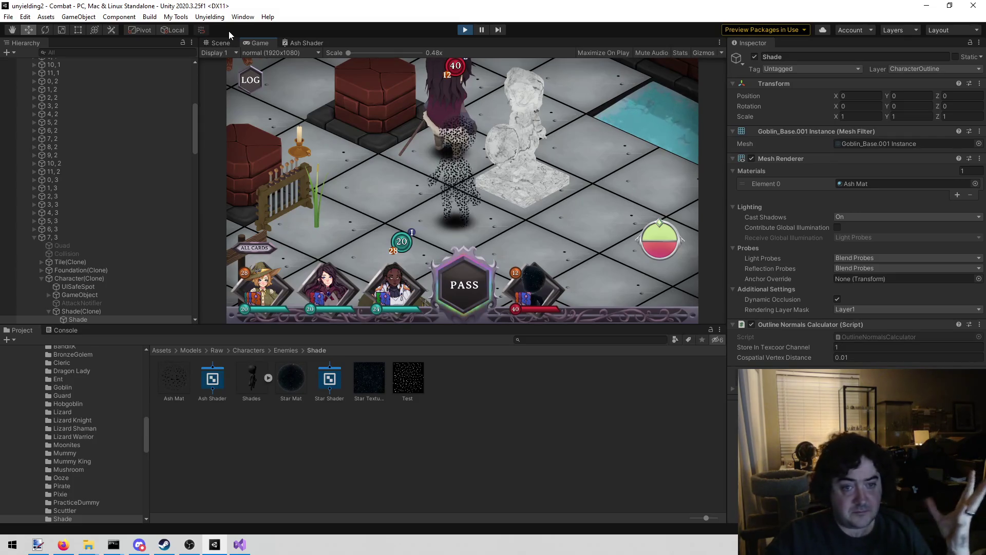
mouse_move(504, 223)
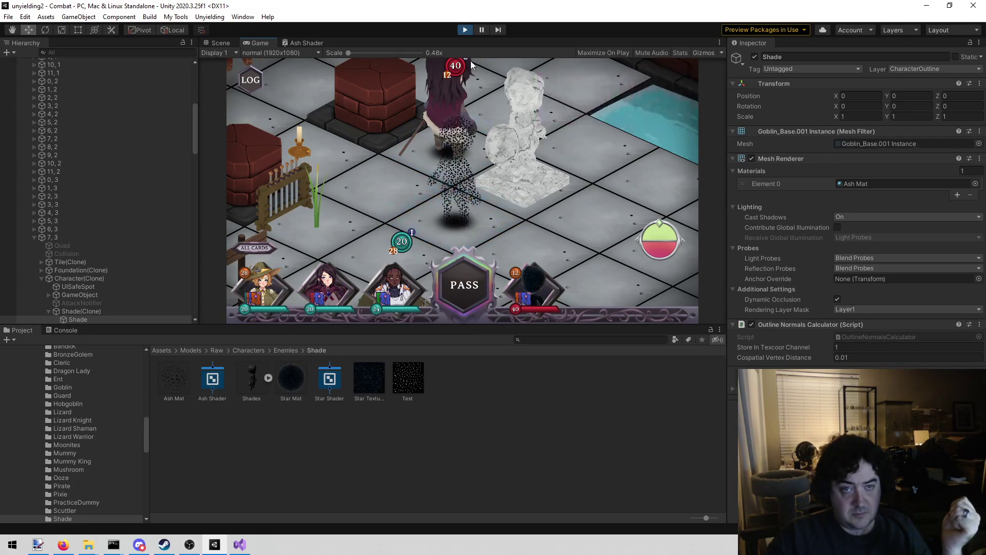
left_click(243, 545)
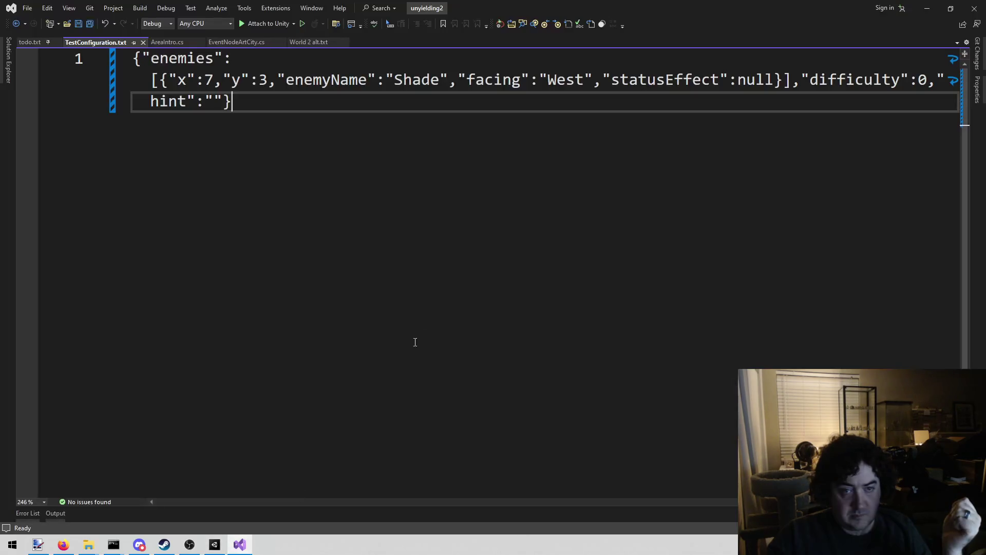
left_click(215, 544)
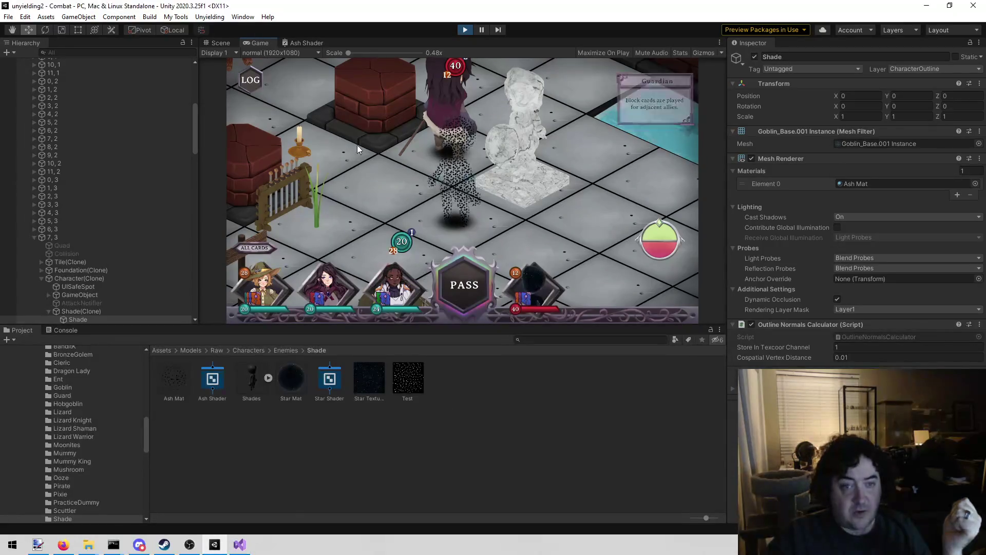
left_click(297, 45)
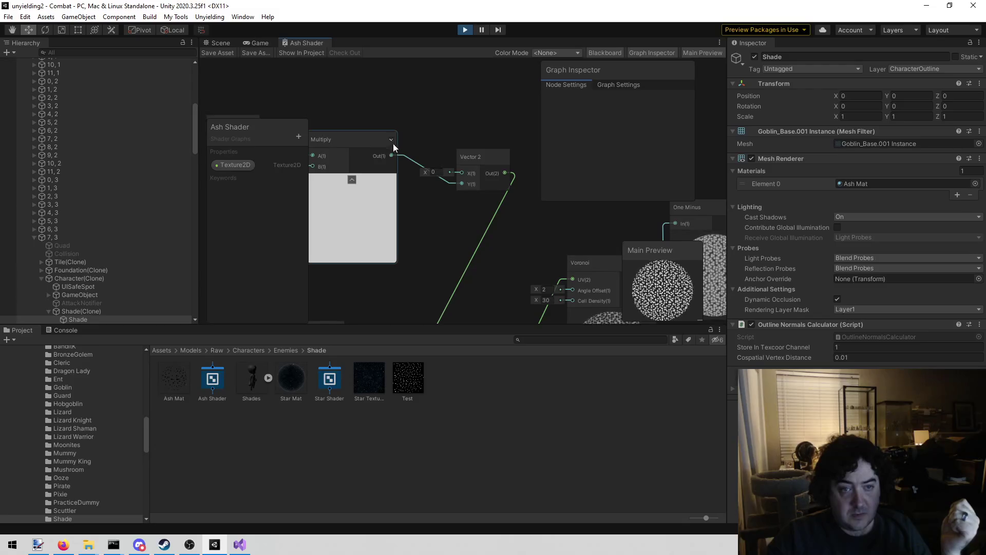
Reconnect Multiply to Vector 2's X, remove the Y link, save, and view the game.
left_click_drag(393, 155, 460, 172)
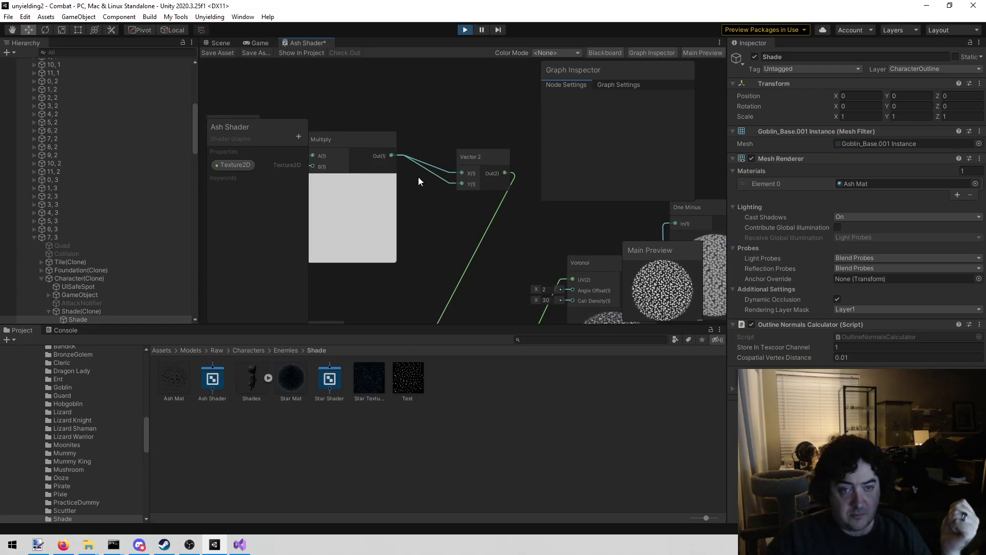
key("Delete")
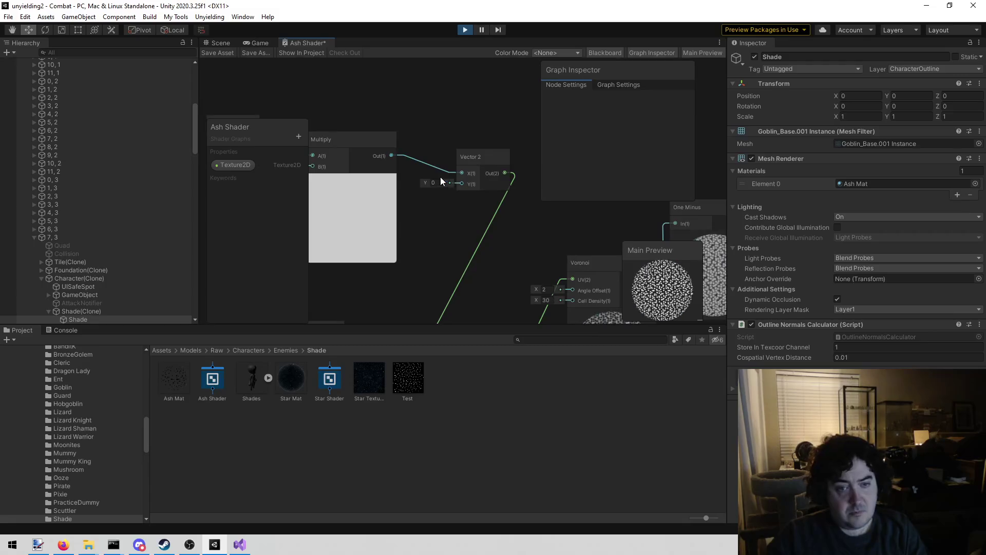
left_click(216, 55)
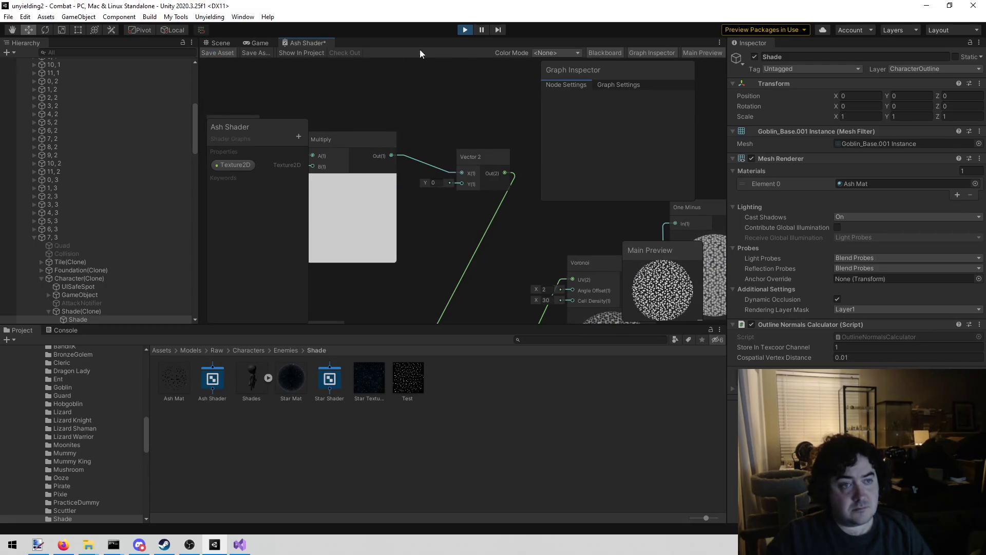
left_click(251, 41)
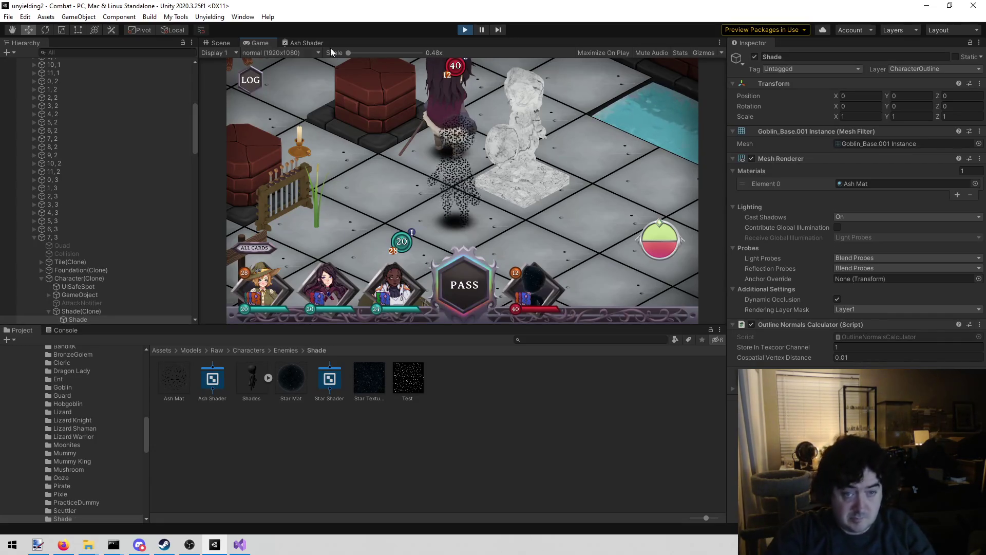
Zoom the game camera and rotate the board twice with E to inspect the Shade.
scroll(396, 151, "down", 1)
scroll(370, 226, "down", 1)
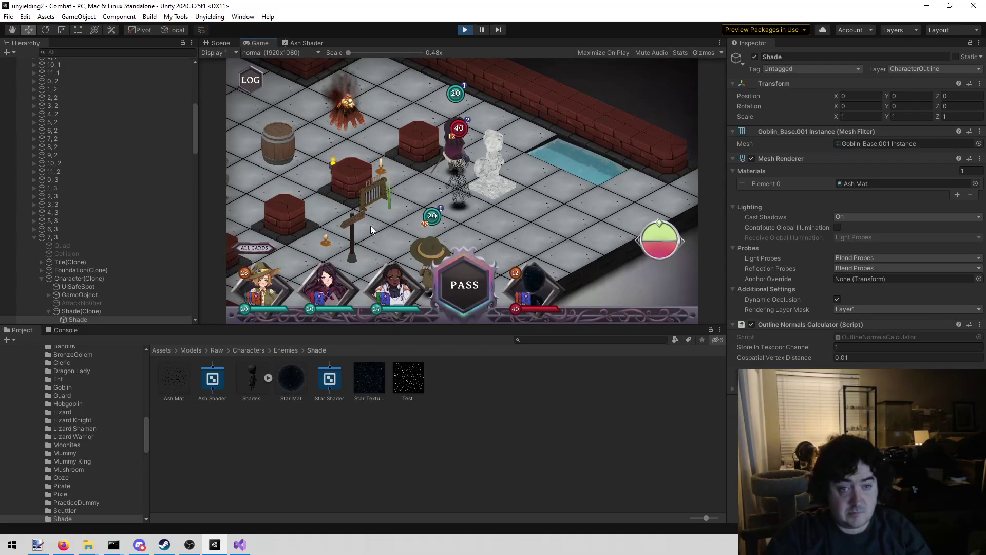
key("e")
key("e")
key("e")
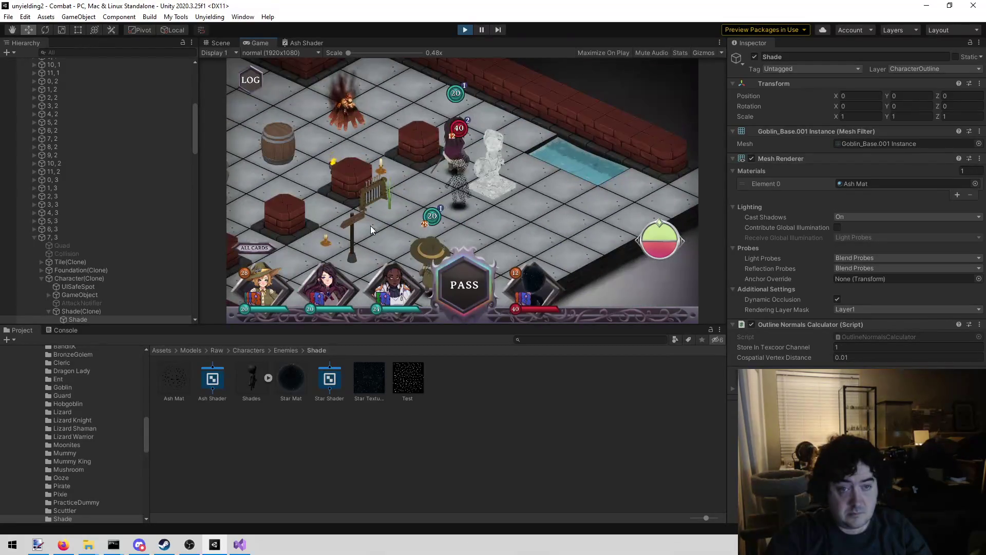
key("e")
key("e")
key("e")
key("e")
key("e")
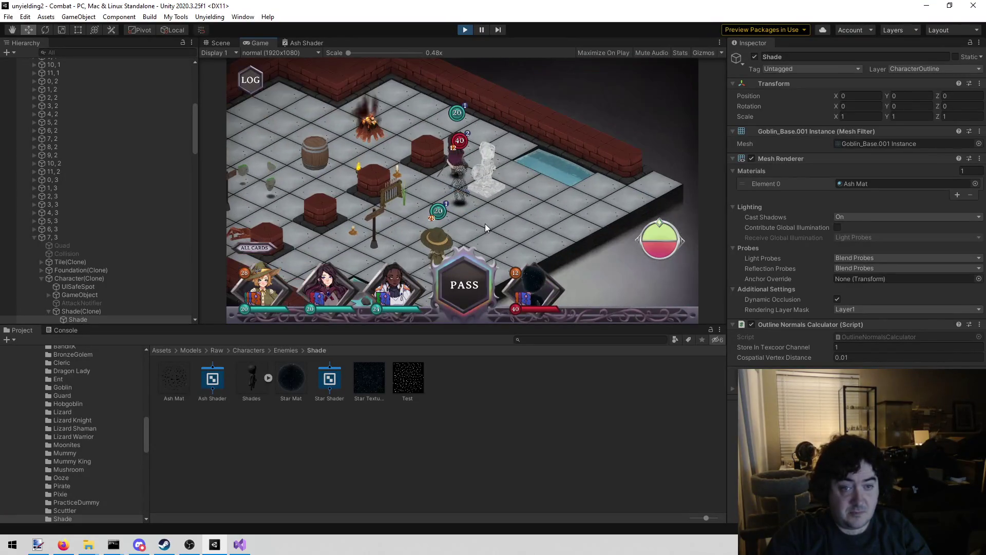
scroll(485, 224, "up", 3)
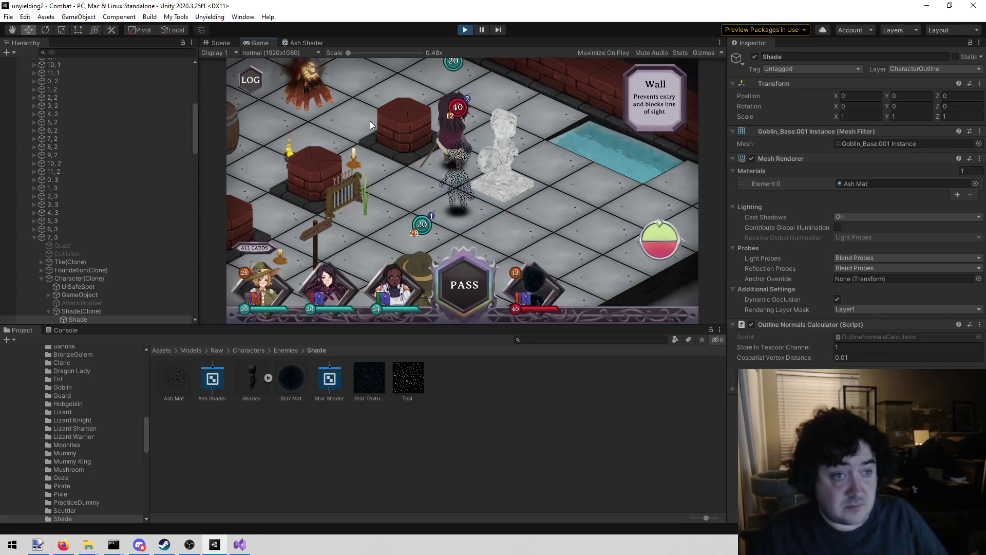
left_click(290, 42)
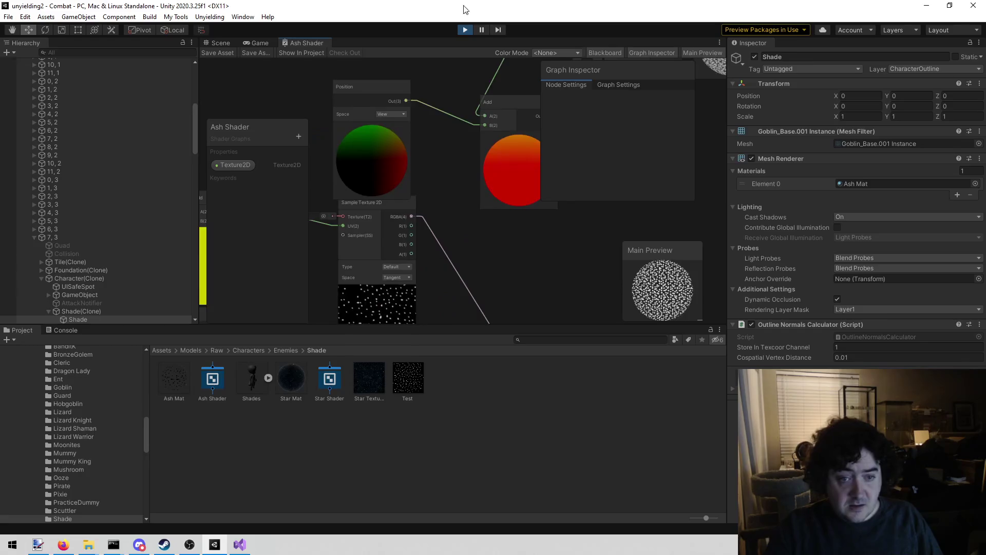
Drag the Sample Texture 2D node lower in the graph.
scroll(380, 282, "up", 10)
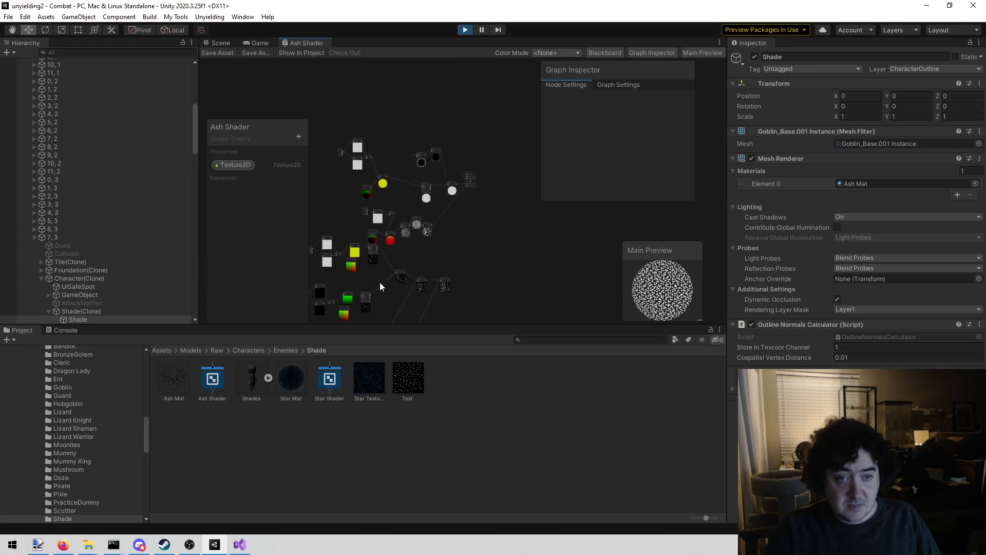
mouse_move(407, 246)
left_mouse_down()
mouse_move(448, 253)
mouse_move(467, 281)
mouse_move(489, 267)
left_mouse_up()
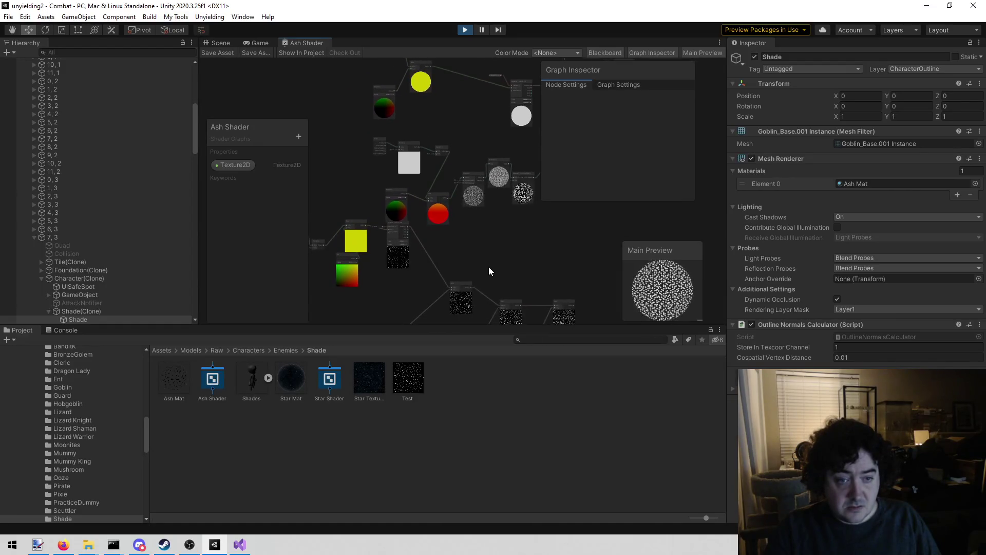
scroll(470, 270, "up", 5)
mouse_move(421, 224)
left_mouse_down()
mouse_move(509, 189)
mouse_move(473, 244)
left_mouse_up()
left_click_drag(492, 208, 382, 281)
Zoom in on the Voronoi node showing angle offset 2 and cell density 30.
scroll(411, 273, "down", 4)
scroll(452, 261, "up", 6)
scroll(453, 234, "up", 3)
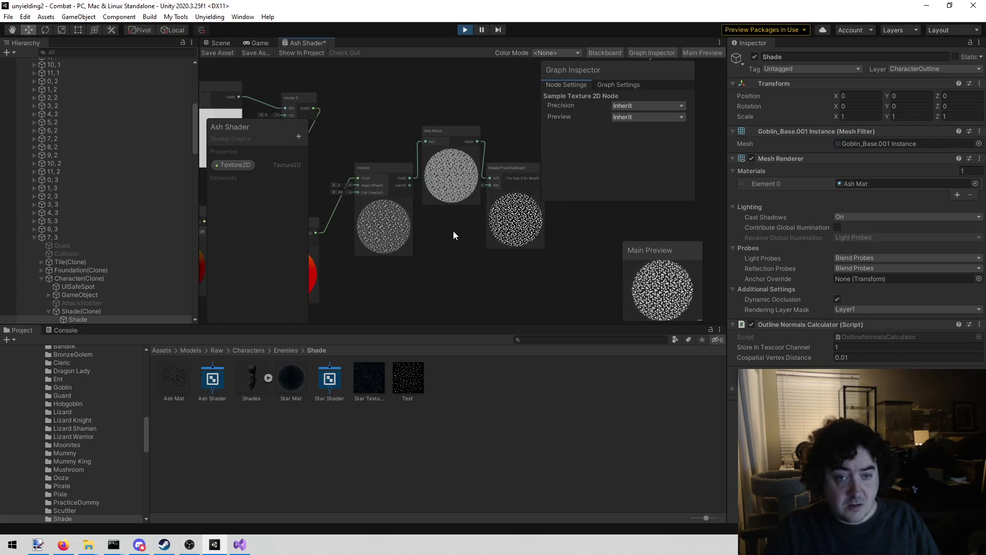
scroll(442, 241, "up", 2)
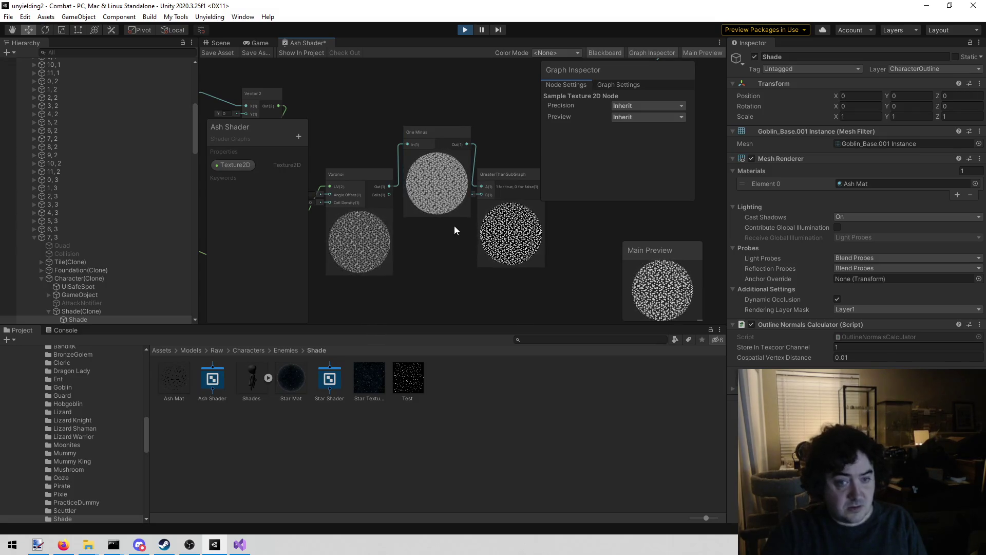
left_click_drag(435, 239, 454, 241)
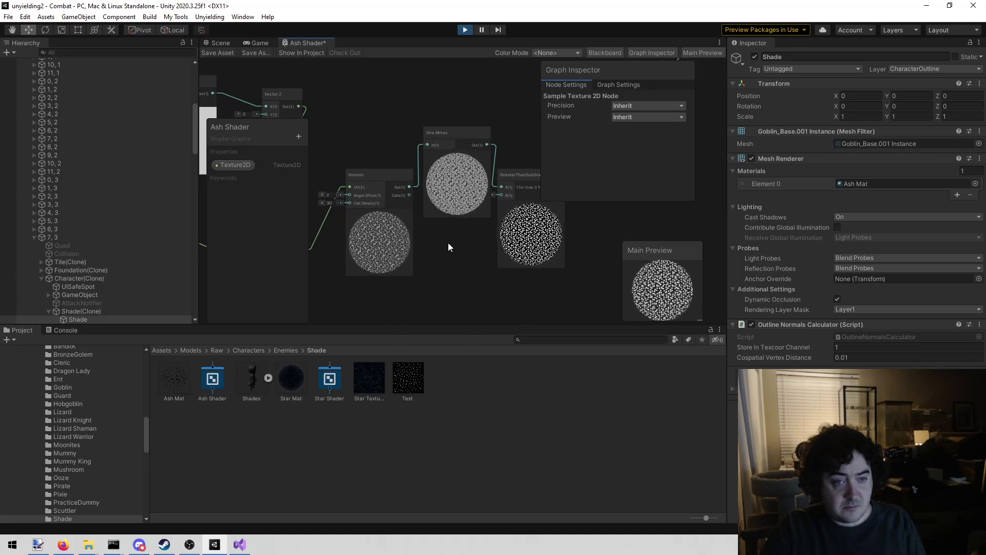
left_click_drag(448, 243, 495, 245)
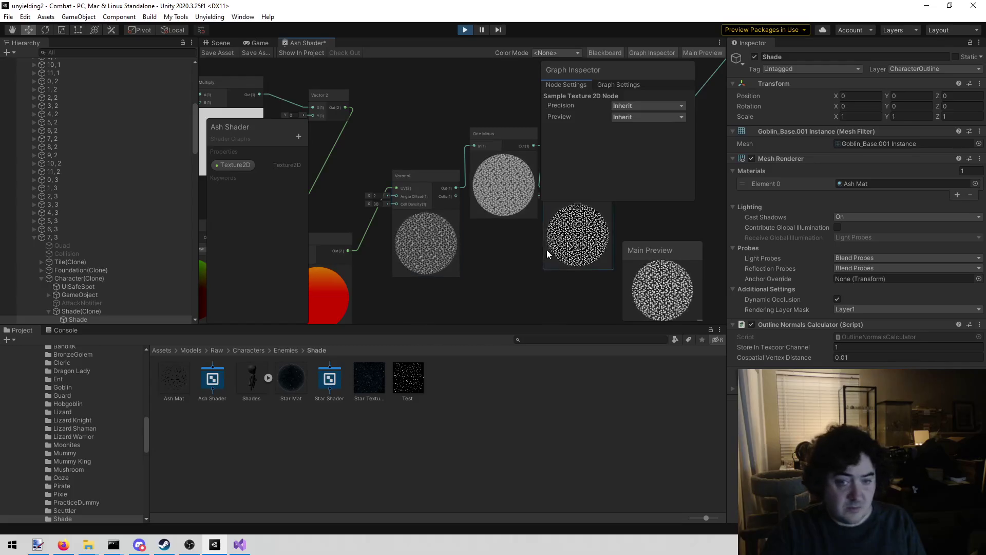
scroll(441, 245, "up", 3)
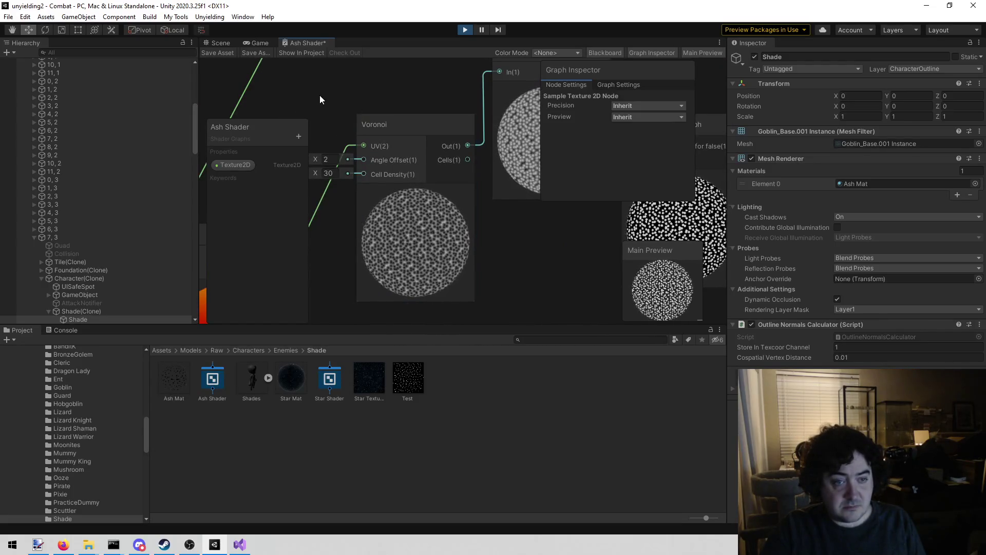
Scrub the Voronoi angle offset down to 0.41, save the Ash Shader, and return to the running game.
left_click_drag(319, 95, 359, 113)
mouse_move(362, 166)
left_mouse_down()
mouse_move(624, 172)
mouse_move(343, 171)
mouse_move(346, 164)
mouse_move(590, 174)
mouse_move(195, 211)
left_mouse_up()
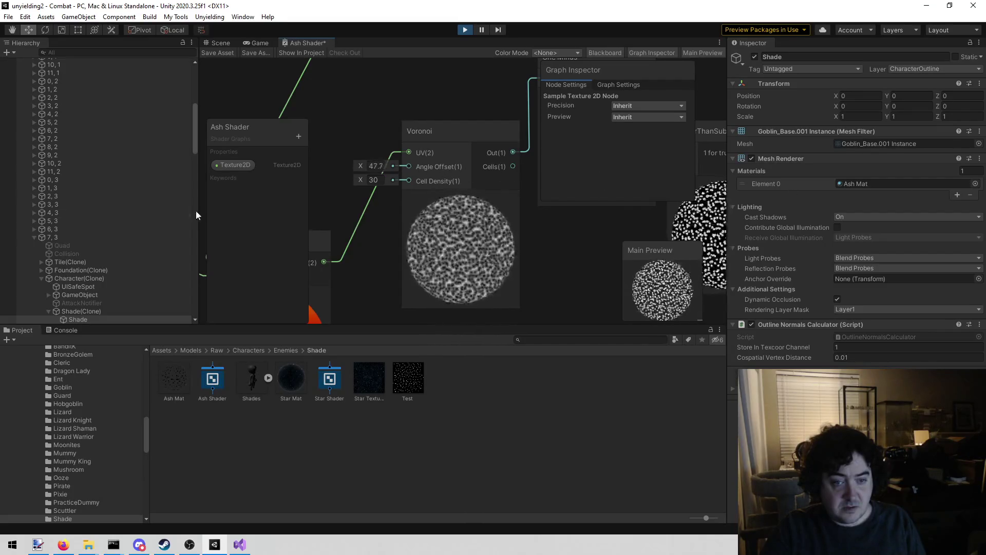
mouse_move(33, 236)
left_mouse_down()
mouse_move(846, 233)
mouse_move(351, 229)
mouse_move(365, 228)
left_mouse_up()
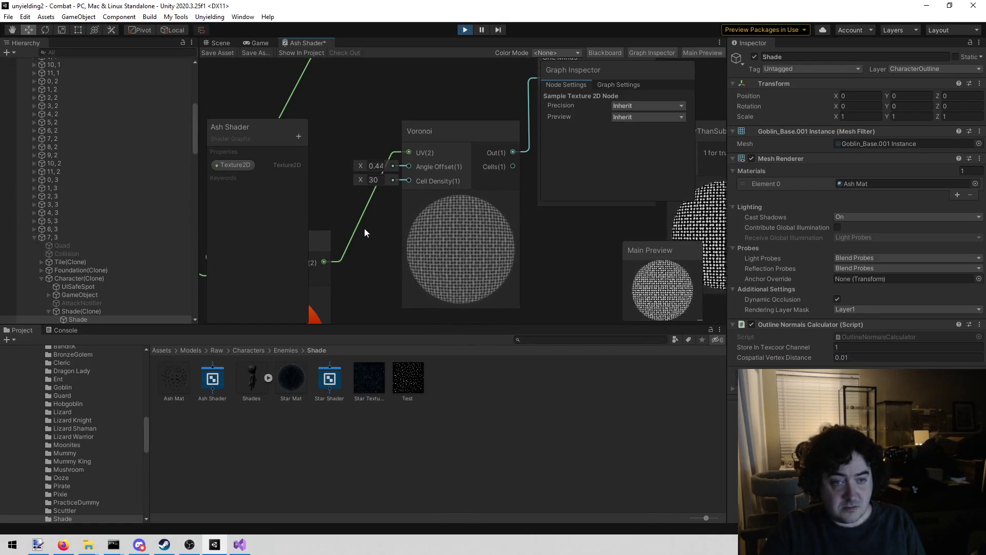
left_click(216, 52)
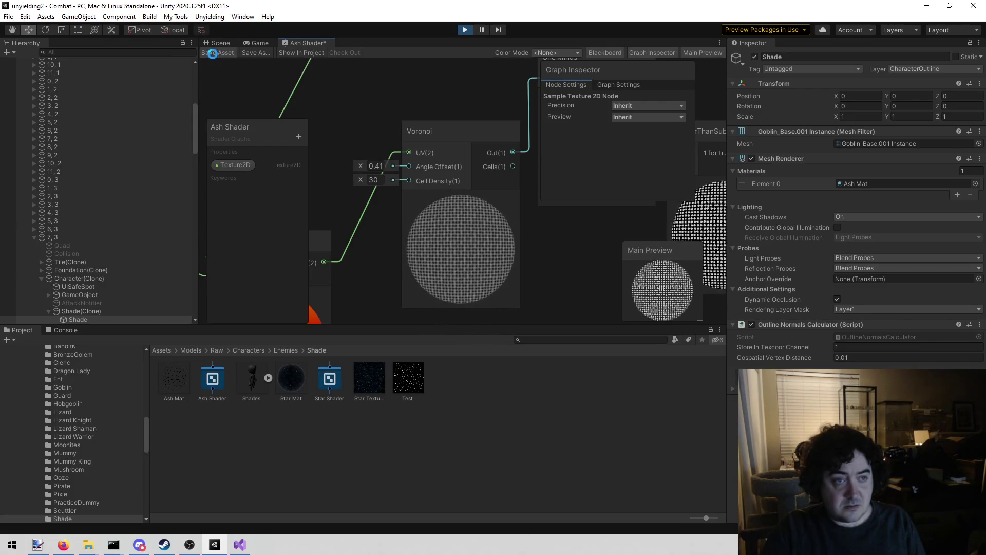
left_click(254, 44)
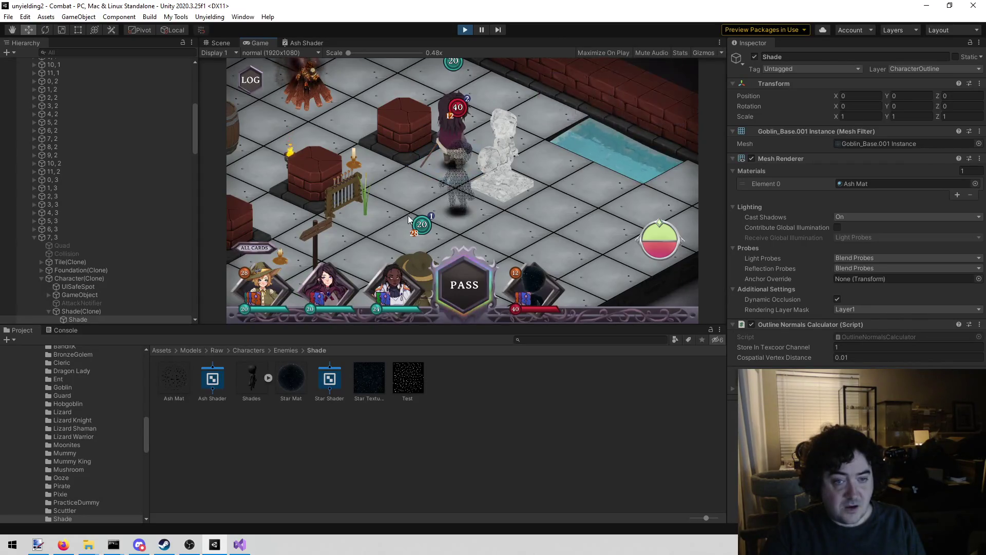
Back in the Ash Shader graph, raise the Voronoi angle offset to 10.8 and save.
scroll(398, 212, "up", 2)
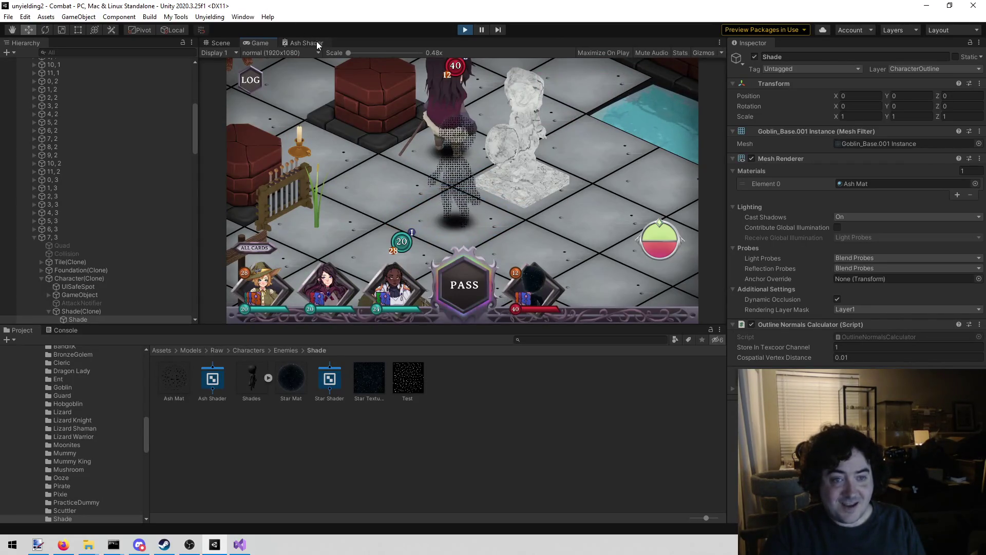
left_click(315, 41)
left_click_drag(362, 161, 535, 185)
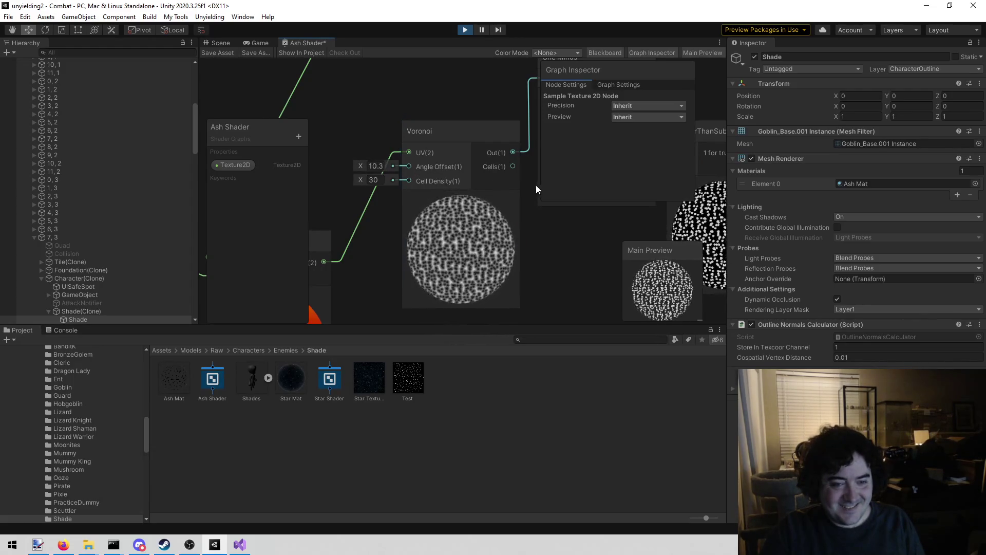
left_click(207, 53)
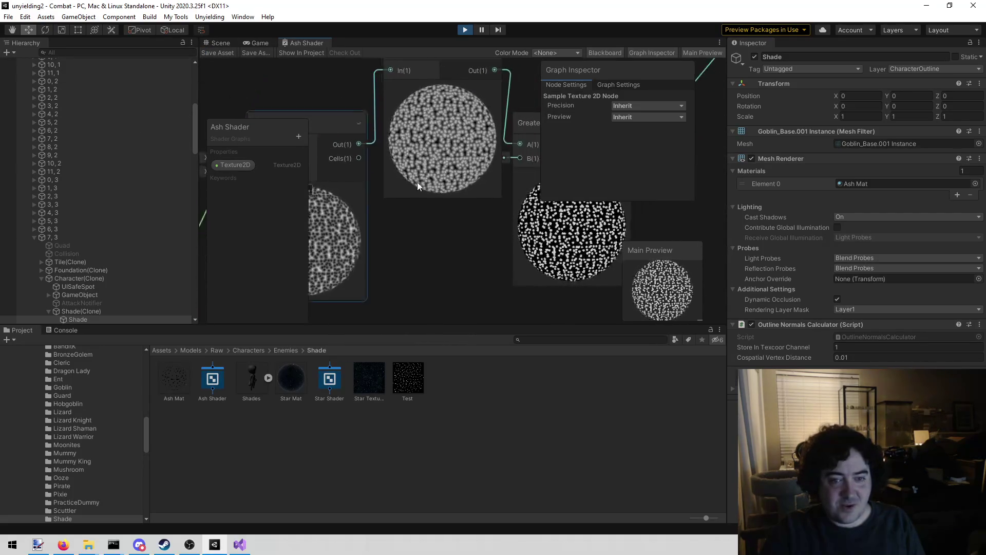
scroll(447, 242, "down", 5)
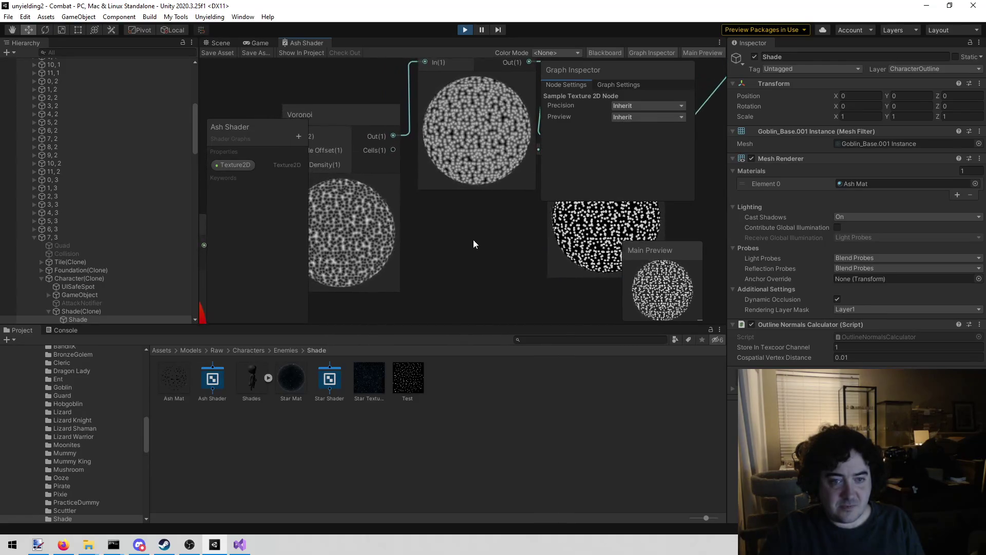
mouse_move(471, 260)
left_mouse_down()
mouse_move(532, 220)
mouse_move(471, 223)
mouse_move(489, 226)
left_mouse_up()
Box-select the Time, UV and Multiply nodes and shift them left.
left_click_drag(371, 294, 541, 225)
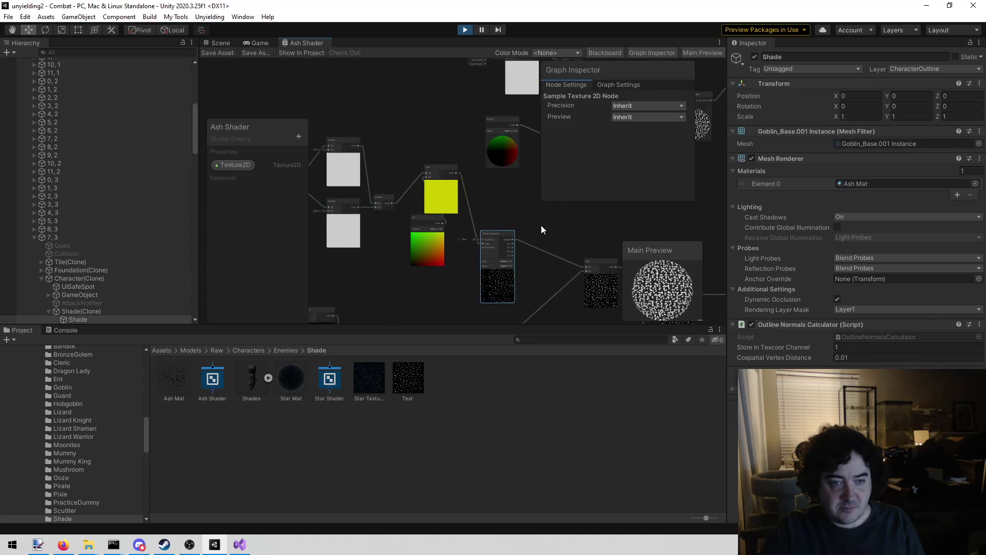
scroll(436, 137, "down", 2)
scroll(436, 138, "down", 3)
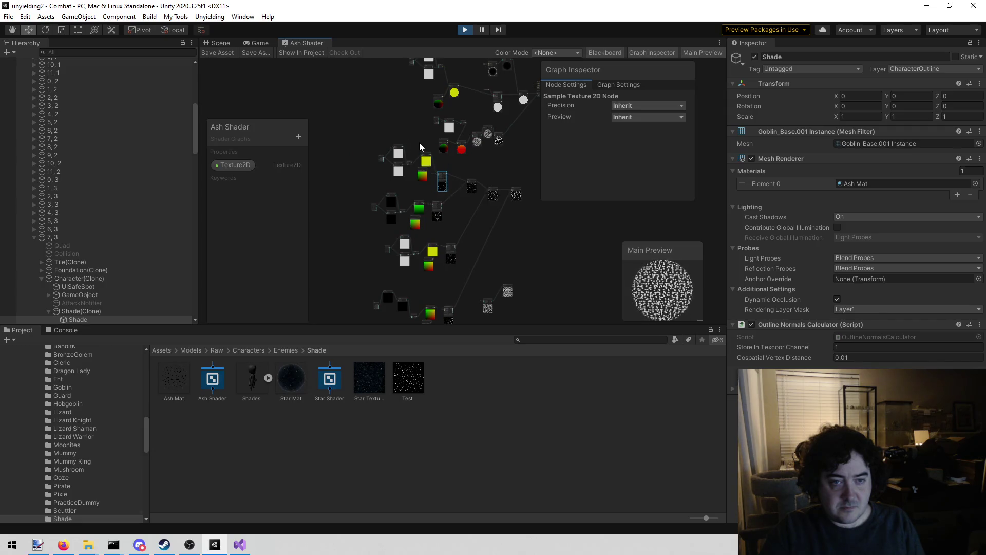
mouse_move(430, 144)
left_mouse_down()
mouse_move(382, 181)
mouse_move(383, 162)
mouse_move(342, 164)
left_mouse_up()
Move the lower node cluster further down and raise the red Add node.
scroll(437, 196, "down", 2)
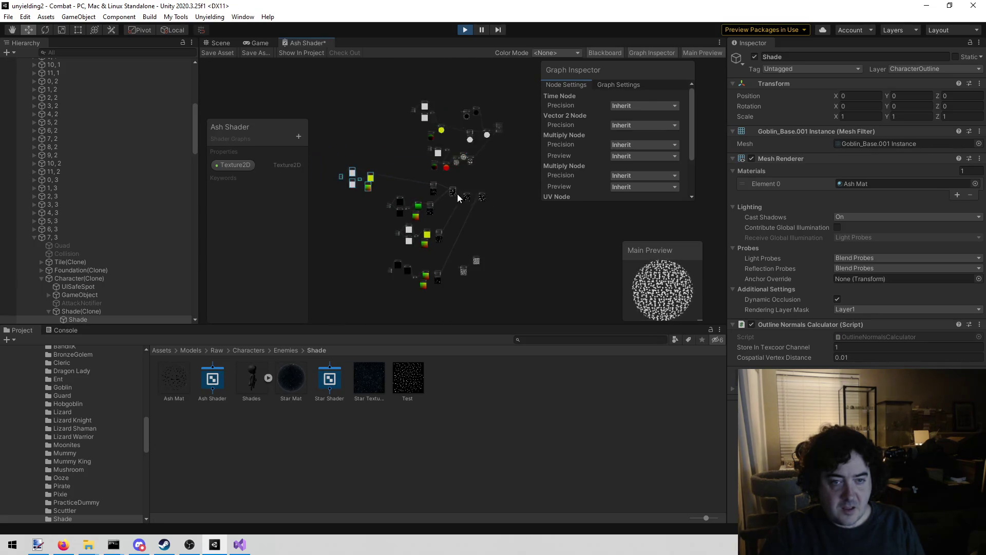
mouse_move(500, 176)
left_mouse_down()
mouse_move(374, 229)
mouse_move(328, 273)
mouse_move(335, 288)
left_mouse_up()
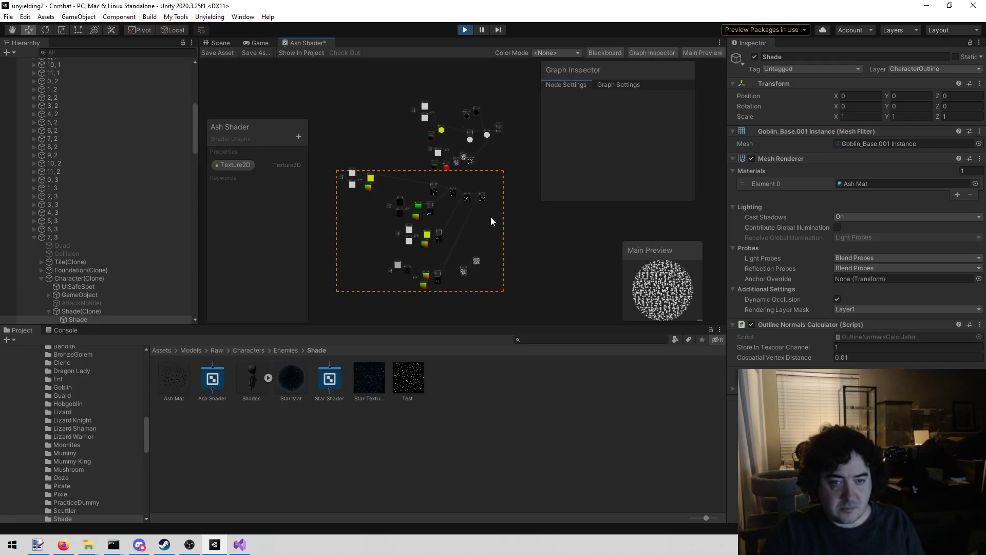
mouse_move(431, 191)
left_mouse_down()
mouse_move(352, 277)
mouse_move(426, 239)
left_mouse_up()
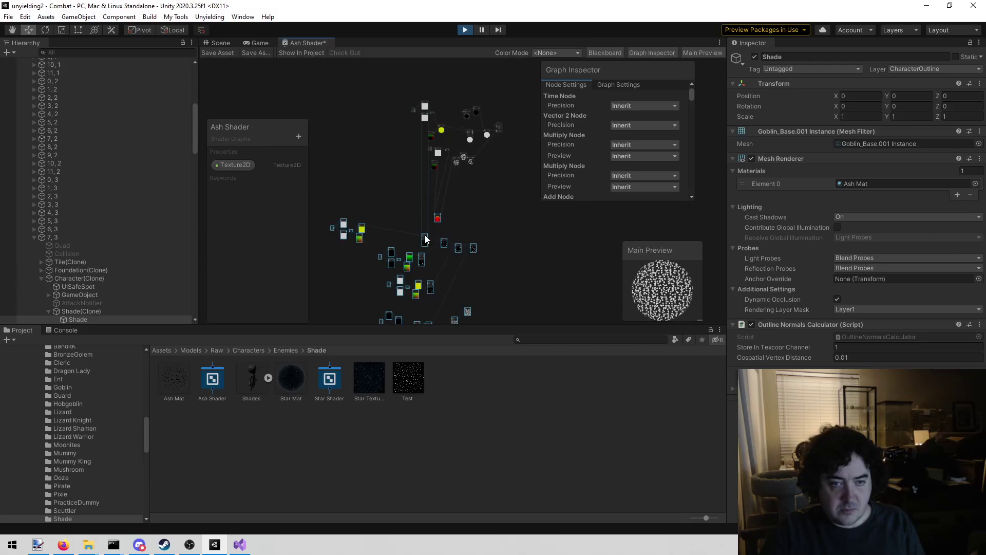
left_click(499, 196)
scroll(499, 195, "up", 3)
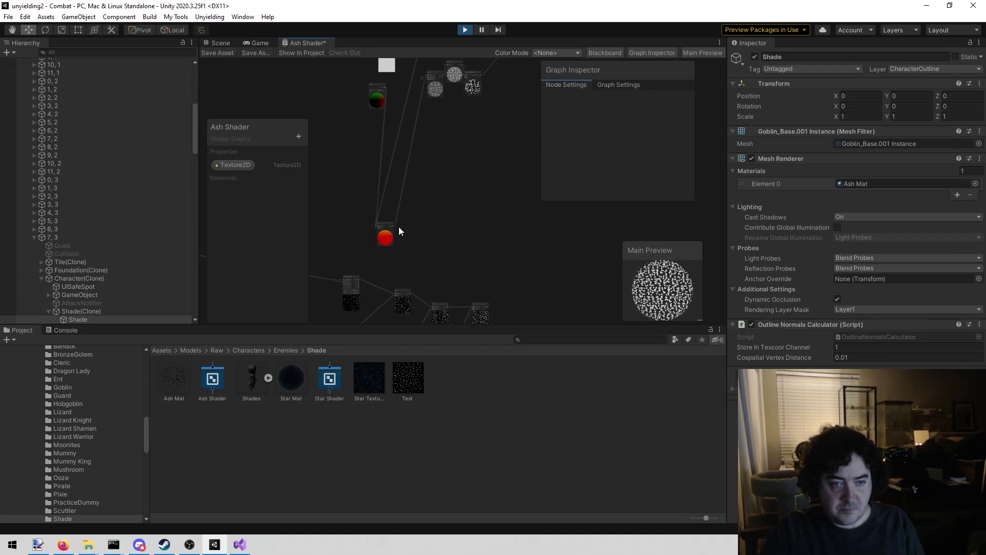
left_click_drag(390, 222, 415, 111)
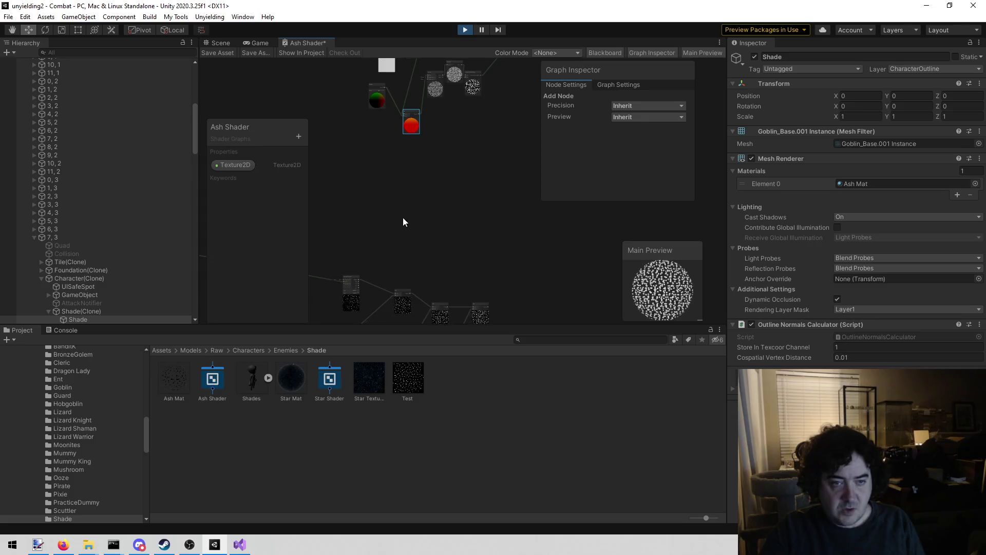
scroll(402, 217, "down", 3)
scroll(446, 218, "up", 5)
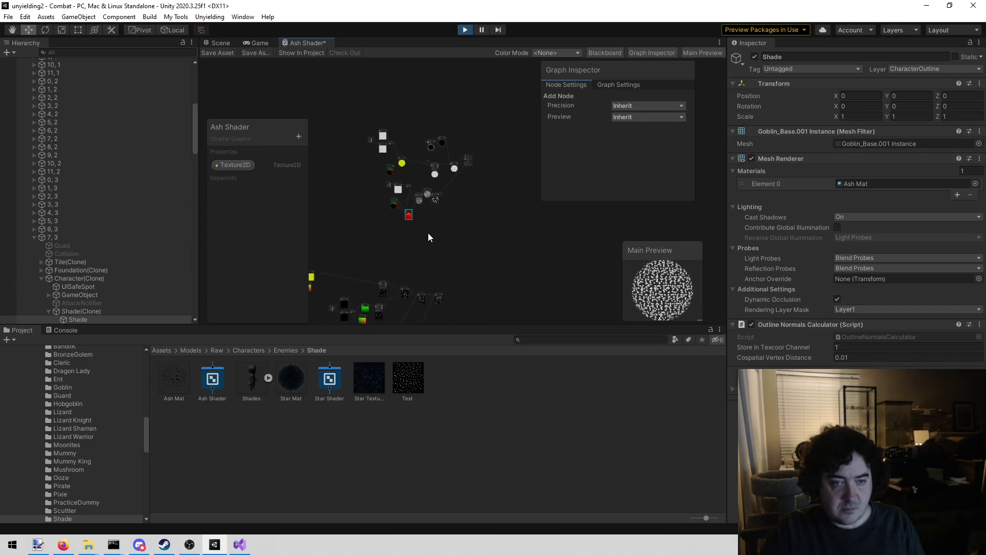
Move the GreaterThanSubGraph node to the right to clear space beside One Minus.
scroll(445, 224, "up", 5)
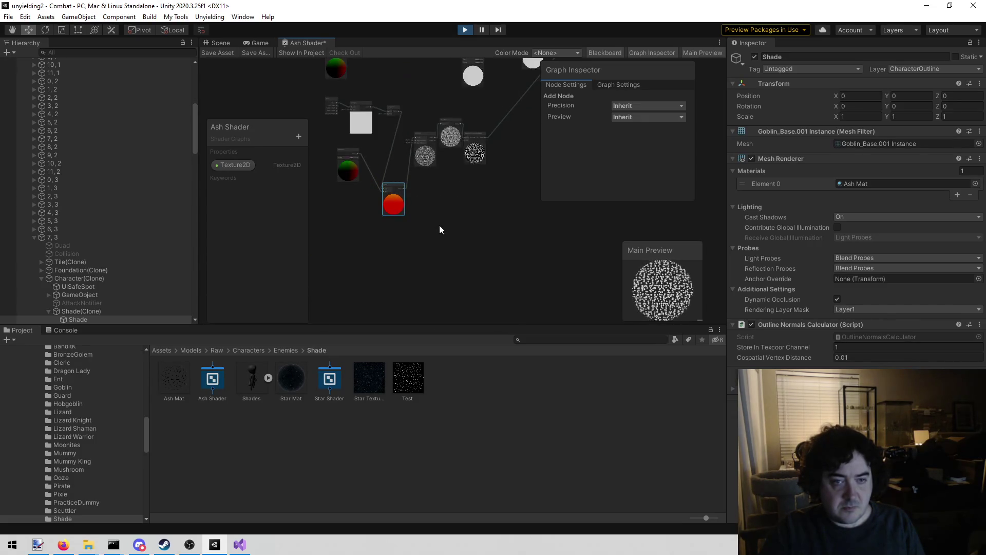
scroll(419, 265, "up", 2)
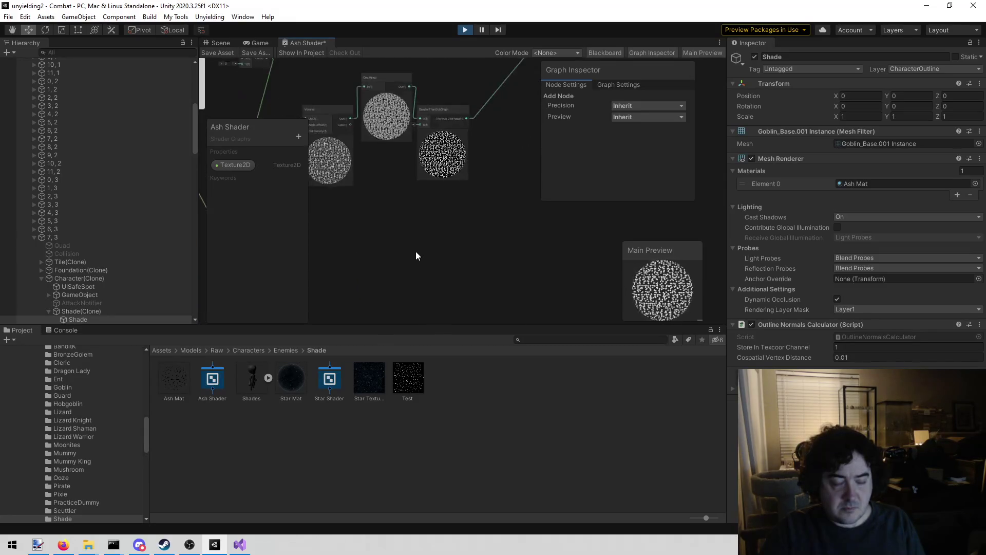
scroll(415, 254, "down", 2)
left_click_drag(448, 144, 538, 156)
left_click_drag(414, 247, 483, 235)
scroll(483, 239, "down", 2)
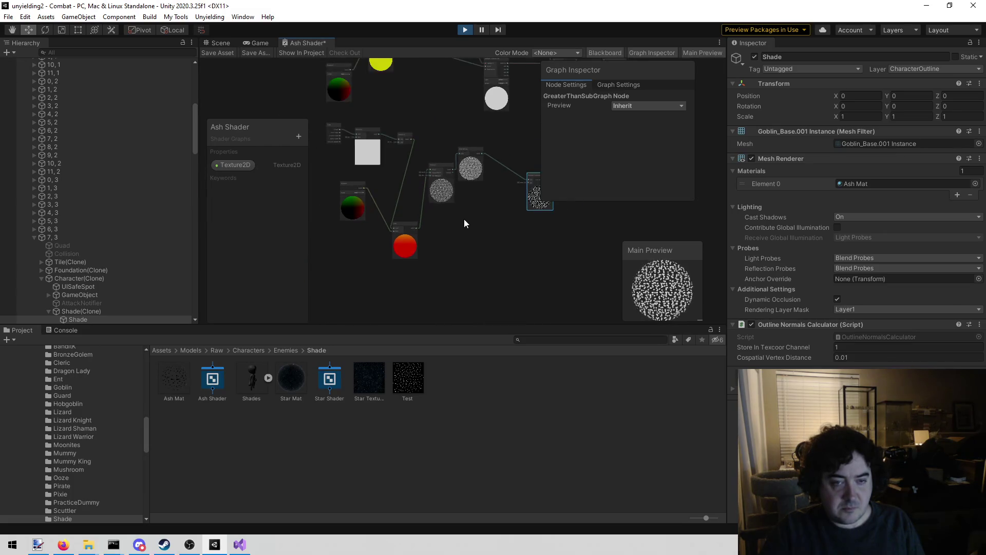
scroll(463, 190, "up", 3)
scroll(468, 198, "up", 2)
left_click_drag(469, 198, 421, 233)
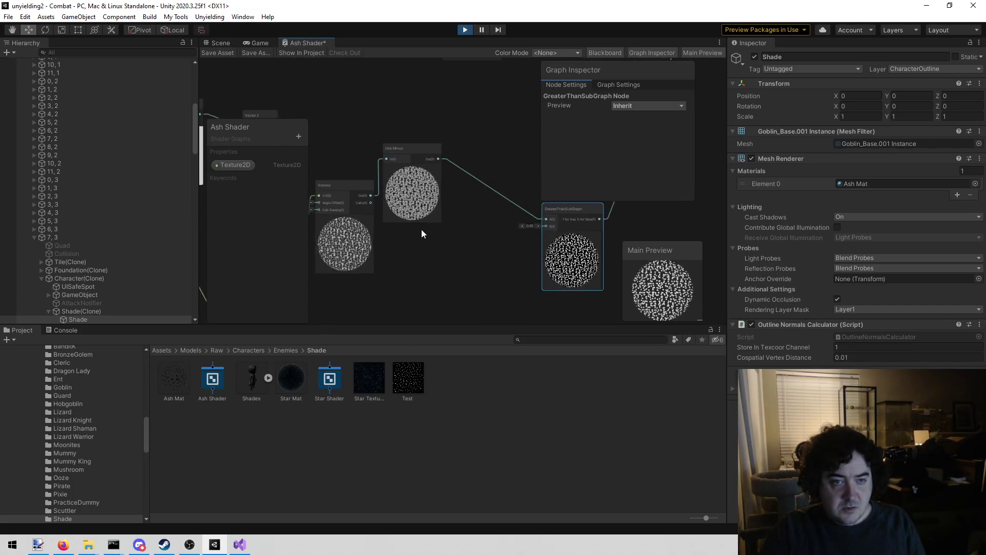
left_click_drag(458, 282, 420, 236)
Add a Multiply node with B 0.5, fed by One Minus and feeding GreaterThanSubGraph.
right_click(410, 231)
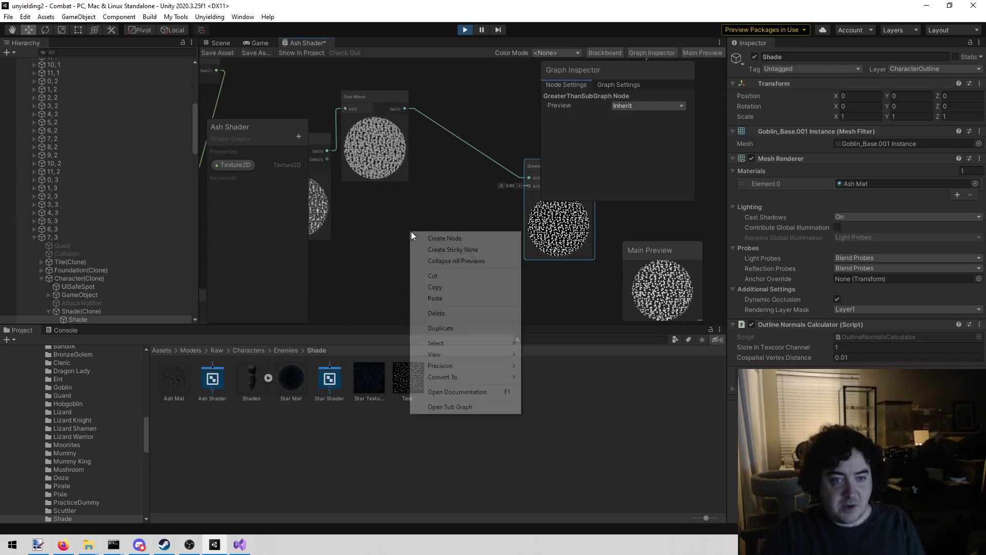
left_click(423, 235)
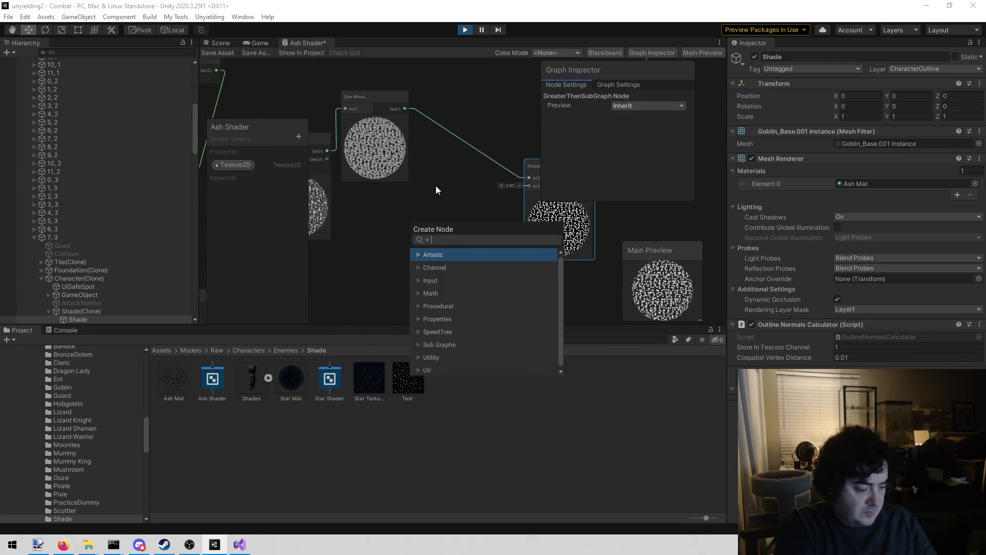
type("mu")
key("Return")
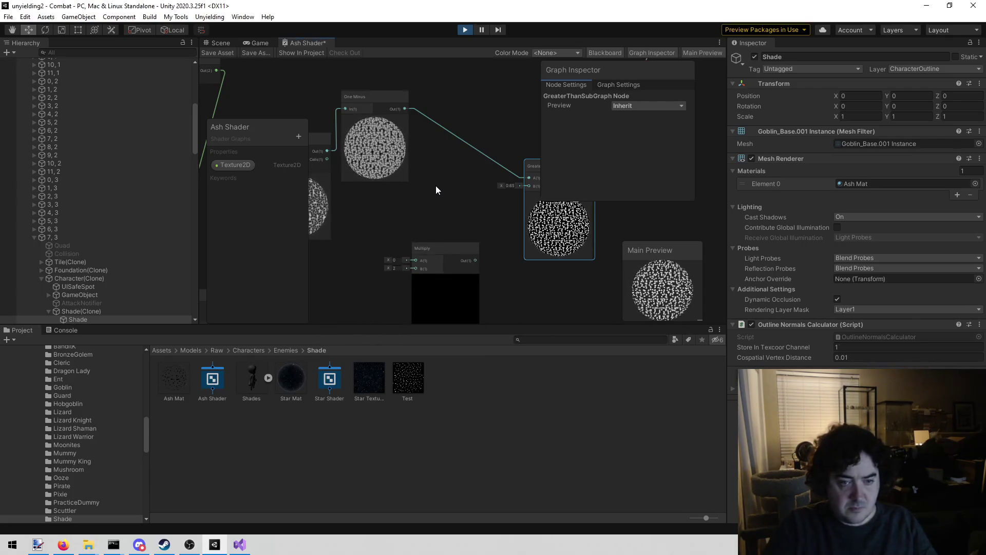
scroll(353, 230, "up", 2)
left_click(371, 305)
type("0.5")
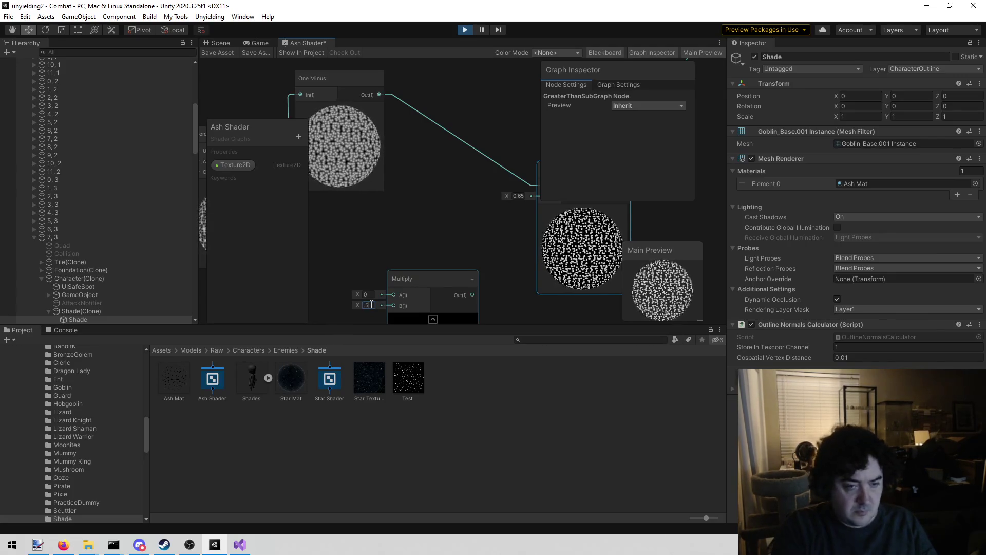
left_click(377, 97)
mouse_move(377, 97)
left_mouse_down()
mouse_move(378, 275)
mouse_move(390, 285)
mouse_move(397, 239)
left_mouse_up()
mouse_move(458, 216)
left_mouse_down()
mouse_move(382, 232)
mouse_move(460, 167)
mouse_move(449, 169)
mouse_move(446, 142)
mouse_move(465, 146)
left_mouse_up()
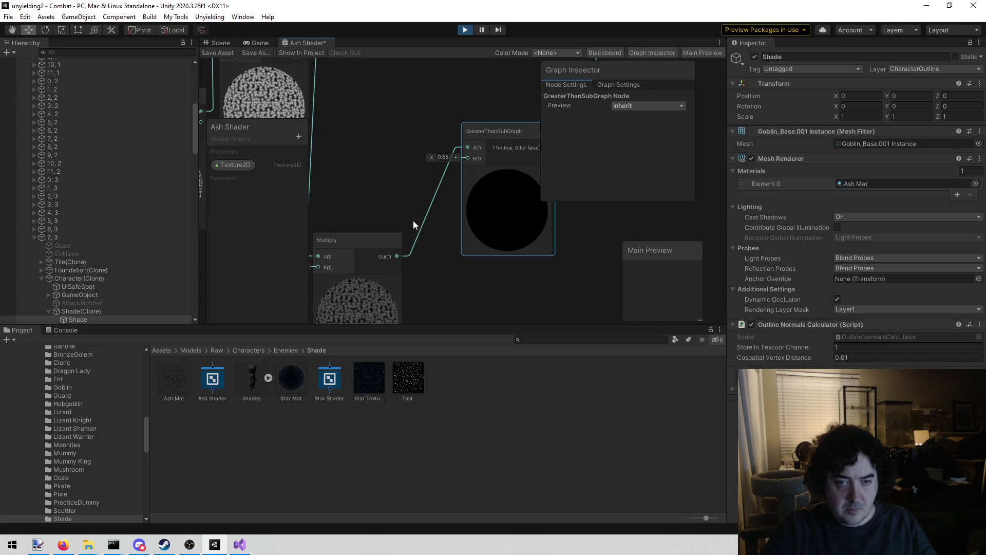
Box-select the scrolling Voronoi node group and move it to the left.
mouse_move(418, 274)
left_mouse_down()
mouse_move(434, 258)
mouse_move(402, 239)
mouse_move(423, 252)
mouse_move(442, 242)
left_mouse_up()
scroll(401, 241, "down", 2)
scroll(418, 248, "down", 2)
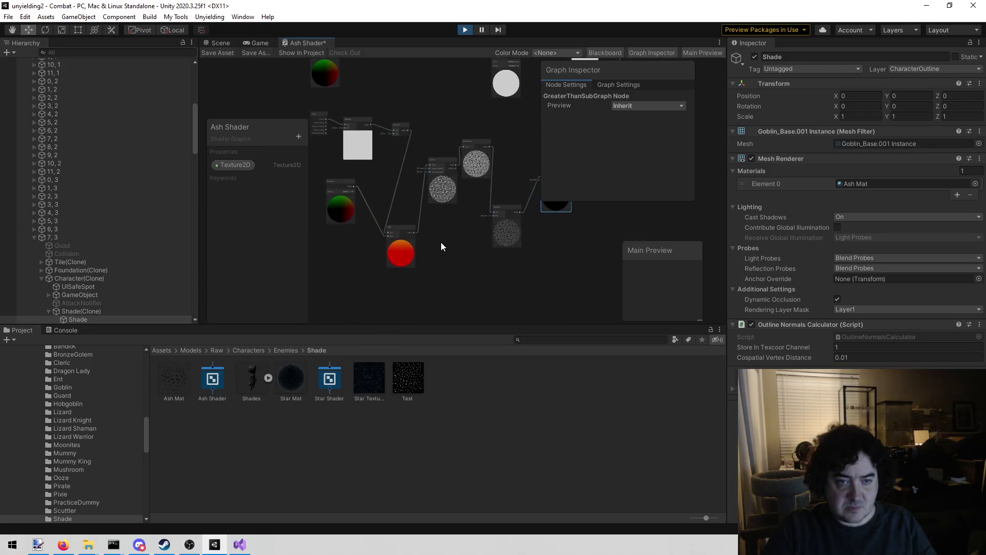
scroll(448, 230, "down", 2)
left_click_drag(499, 147, 338, 275)
left_click_drag(465, 165, 387, 163)
left_click(426, 189)
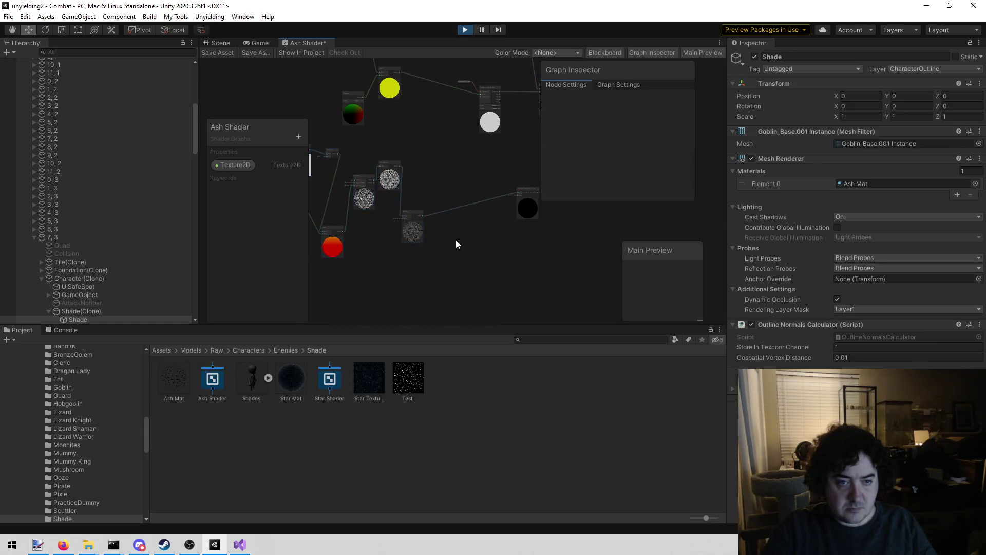
Duplicate the Time-to-One Minus node chain into the empty space below the original.
left_click_drag(457, 238, 482, 248)
scroll(458, 184, "down", 2)
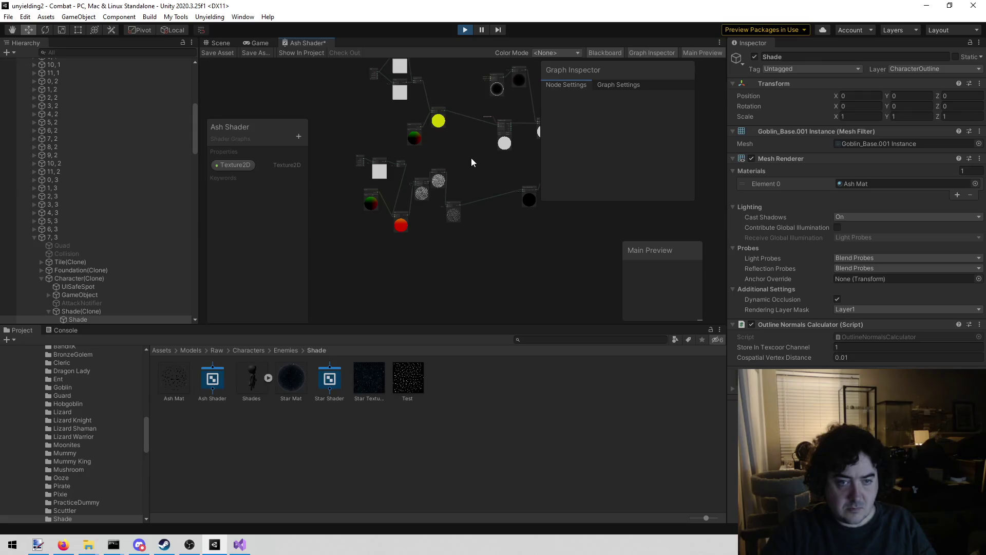
left_click_drag(358, 239, 344, 238)
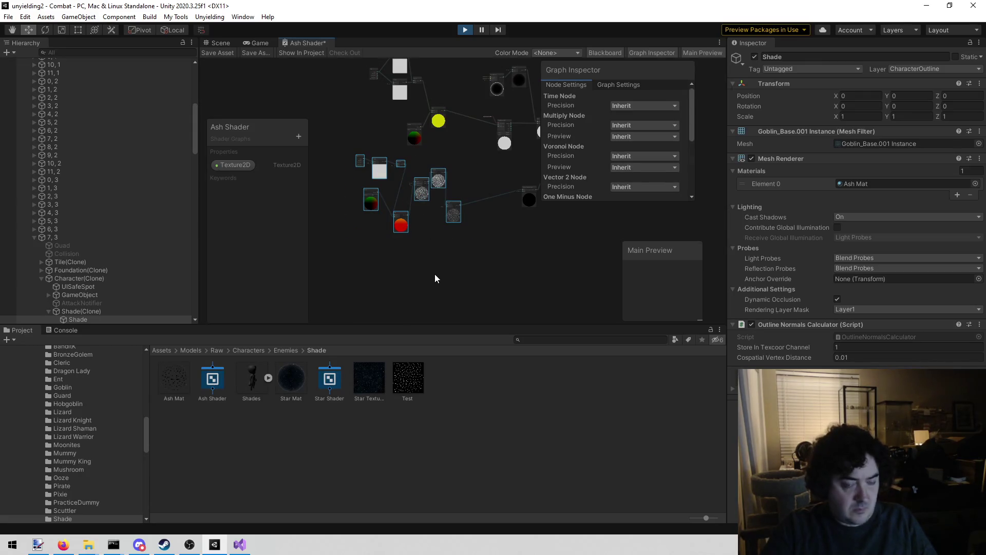
left_click_drag(434, 273, 399, 259)
left_click(406, 247)
key("ctrl+v")
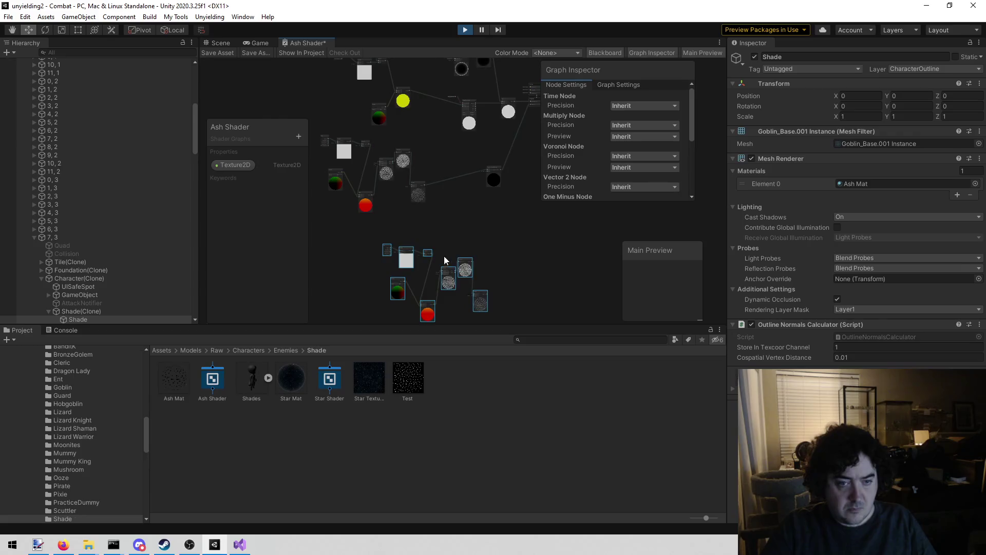
scroll(413, 260, "up", 3)
scroll(405, 256, "up", 2)
scroll(342, 268, "up", 3)
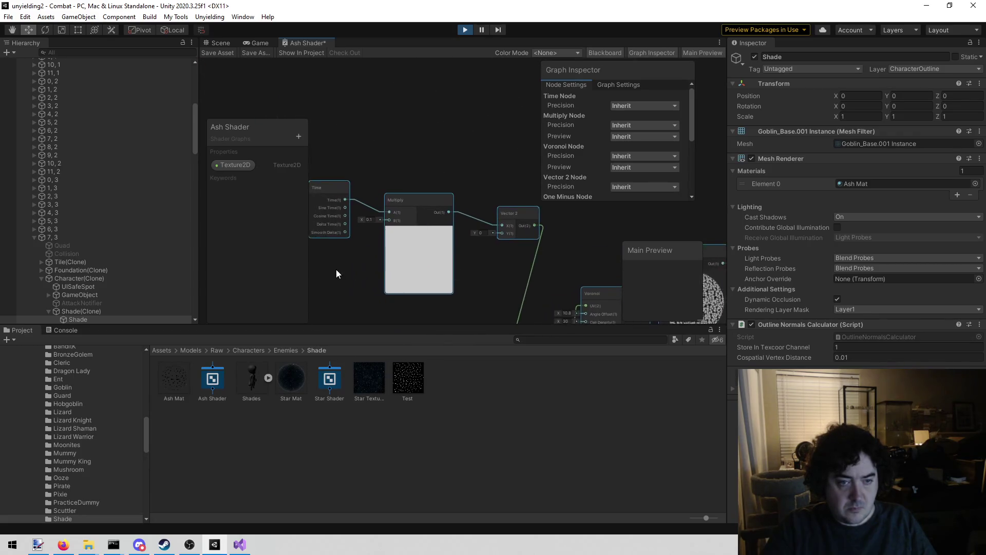
scroll(378, 258, "down", 2)
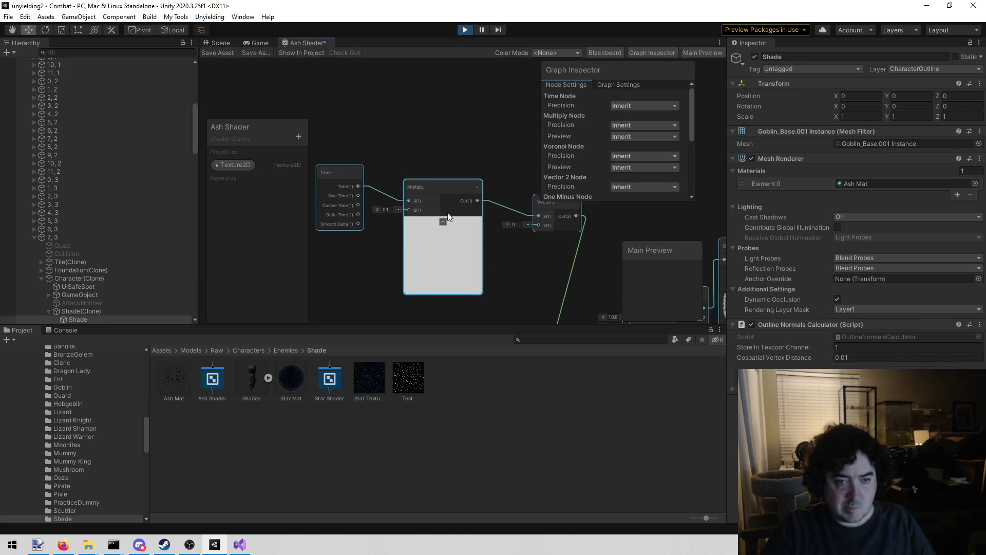
Reconnect the copied Multiply output to the copied Vector 2's X input.
mouse_move(444, 183)
left_mouse_down()
mouse_move(445, 201)
mouse_move(436, 187)
mouse_move(461, 185)
mouse_move(466, 163)
left_mouse_up()
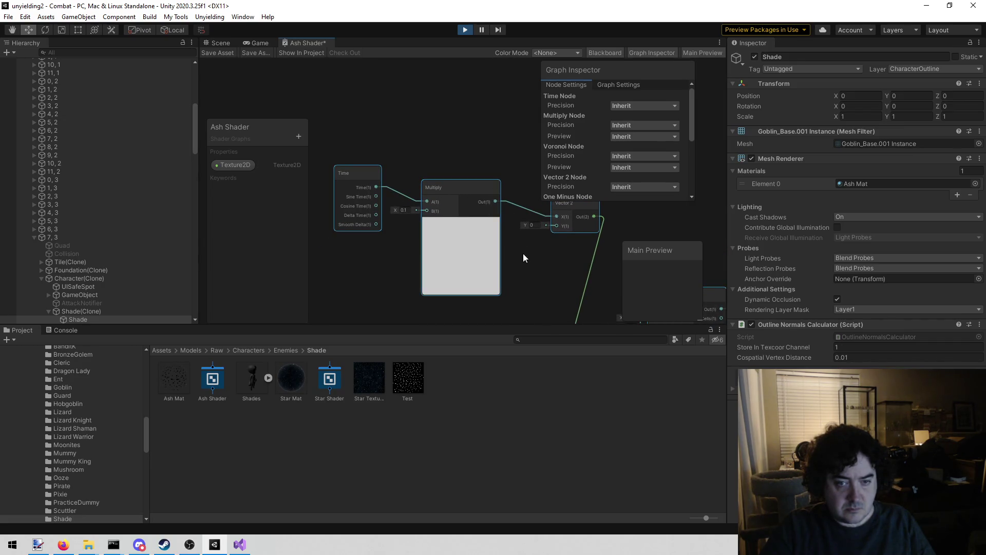
left_click_drag(522, 253, 489, 248)
left_click_drag(466, 195, 517, 214)
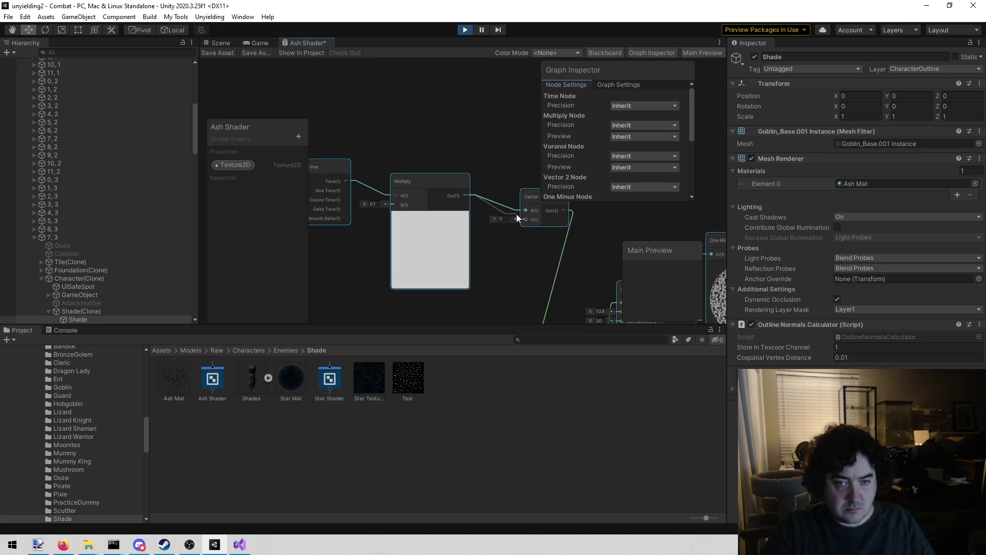
scroll(413, 192, "down", 3)
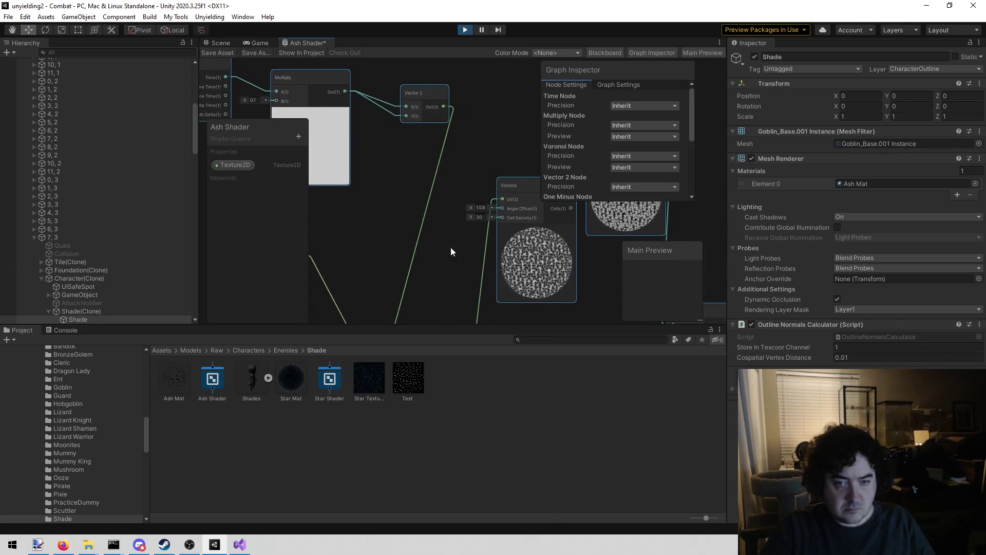
Pan across the graph from the copied Voronoi chain to the GreaterThanSubGraph node.
left_click_drag(492, 267, 430, 136)
scroll(426, 154, "down", 1)
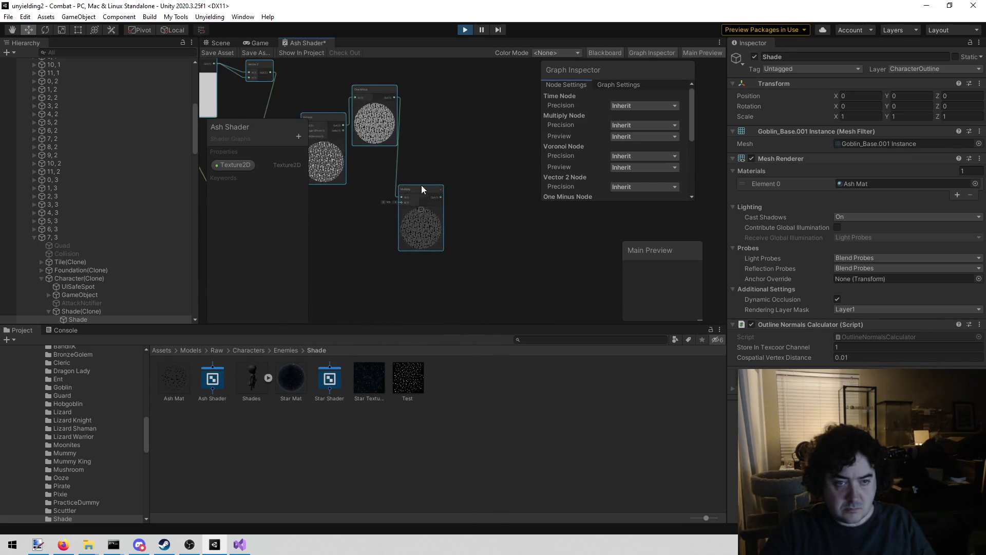
left_click_drag(377, 182, 556, 307)
scroll(411, 256, "up", 2)
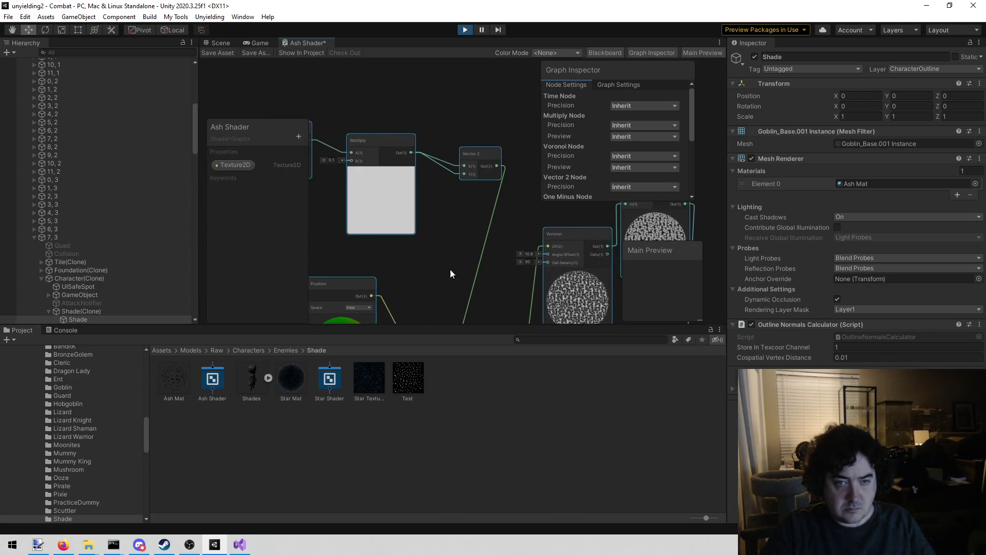
left_click_drag(460, 269, 266, 193)
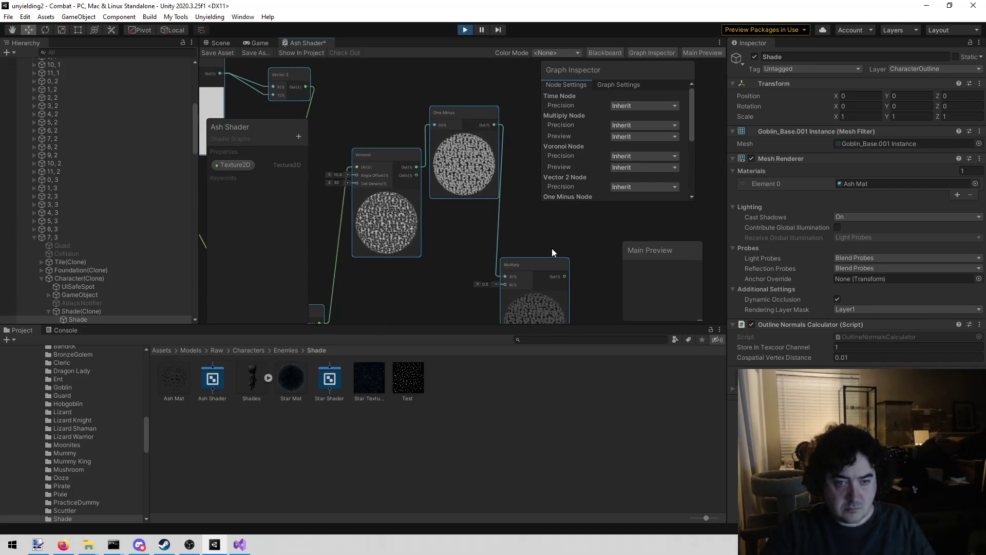
left_click_drag(552, 248, 488, 214)
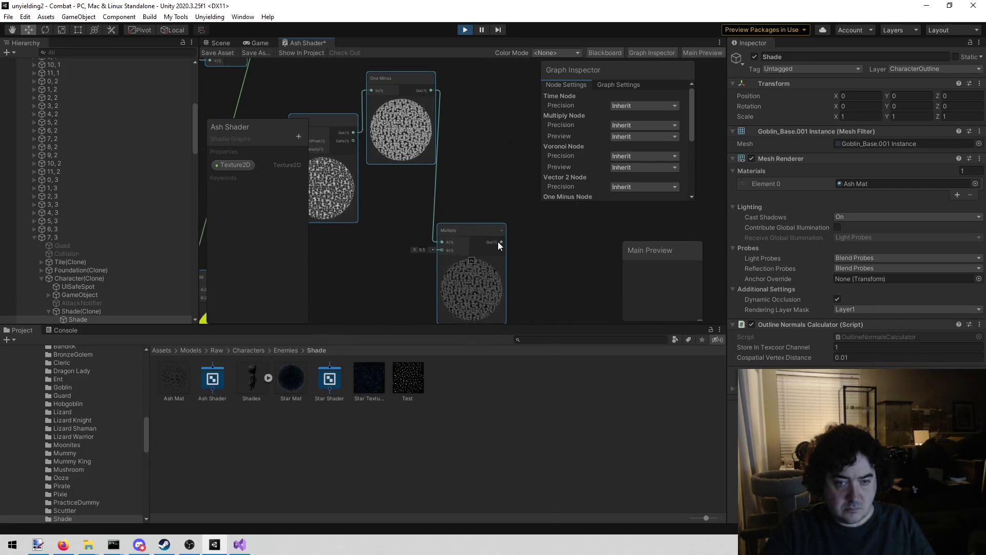
mouse_move(568, 200)
left_mouse_down()
mouse_move(514, 308)
mouse_move(491, 426)
left_mouse_up()
left_click_drag(308, 102, 252, 146)
left_click_drag(719, 267, 579, 270)
mouse_move(402, 277)
left_mouse_down()
mouse_move(590, 233)
mouse_move(491, 214)
mouse_move(482, 222)
left_mouse_up()
Create an Add node by searching 'add', then save the Ash Shader and view the game.
right_click(483, 221)
left_click(510, 230)
type("add")
key("Return")
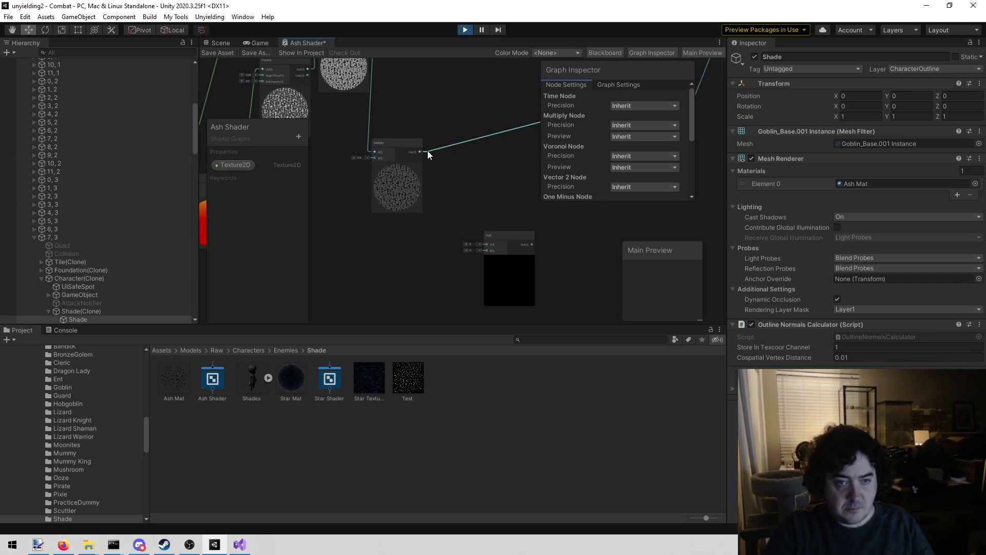
left_click(217, 52)
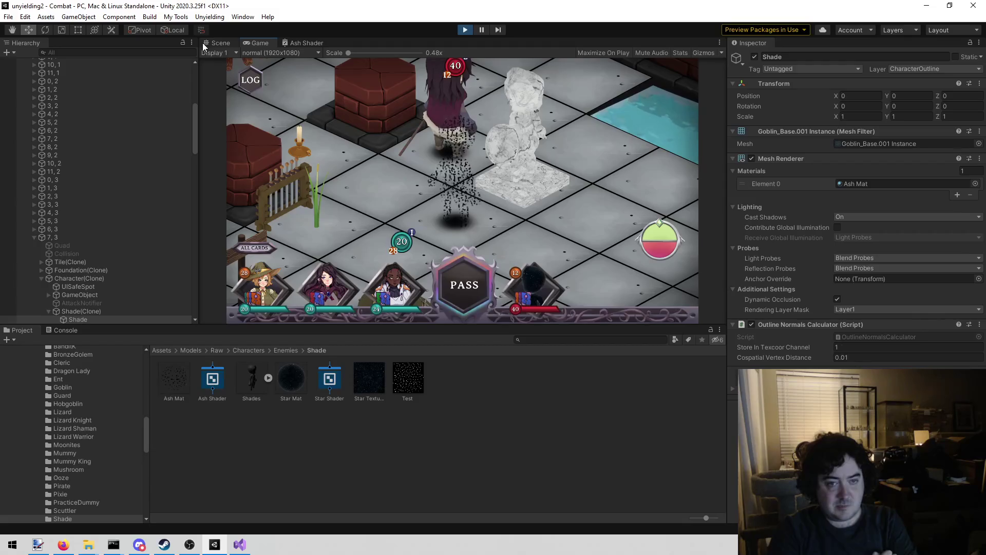
Inspect the ash-speckled Shade on the board, then bring up TestConfiguration.txt in Visual Studio.
mouse_move(333, 114)
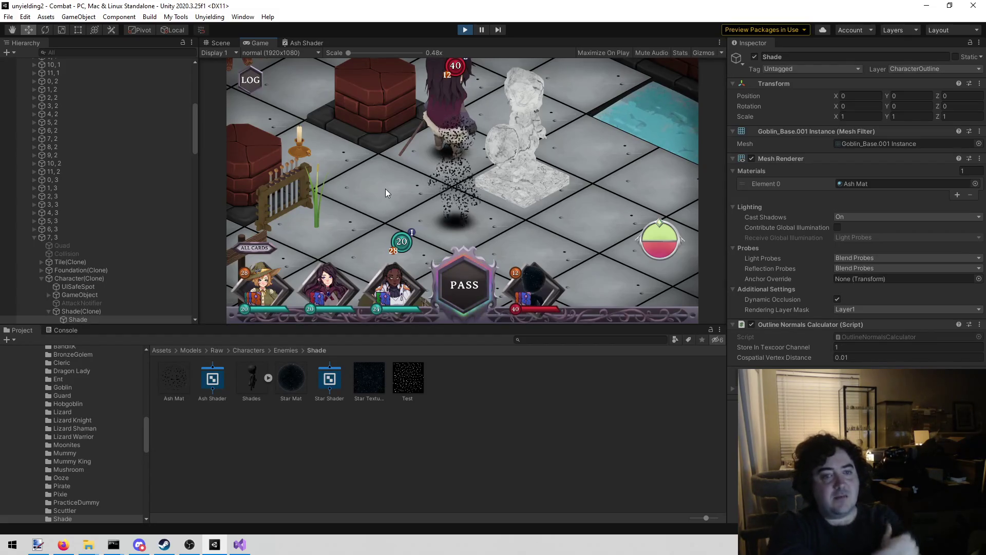
mouse_move(679, 129)
scroll(679, 128, "down", 3)
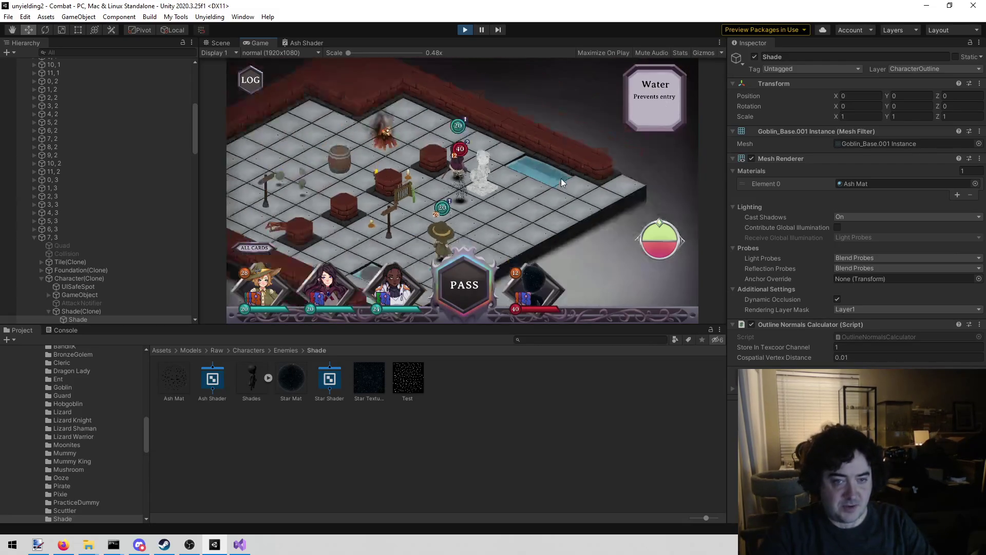
scroll(467, 246, "up", 3)
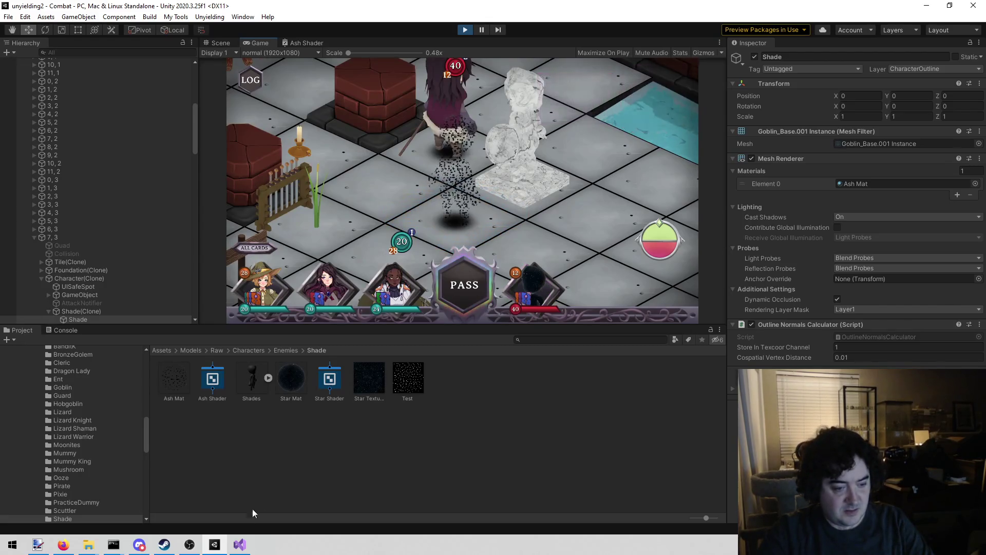
left_click(239, 544)
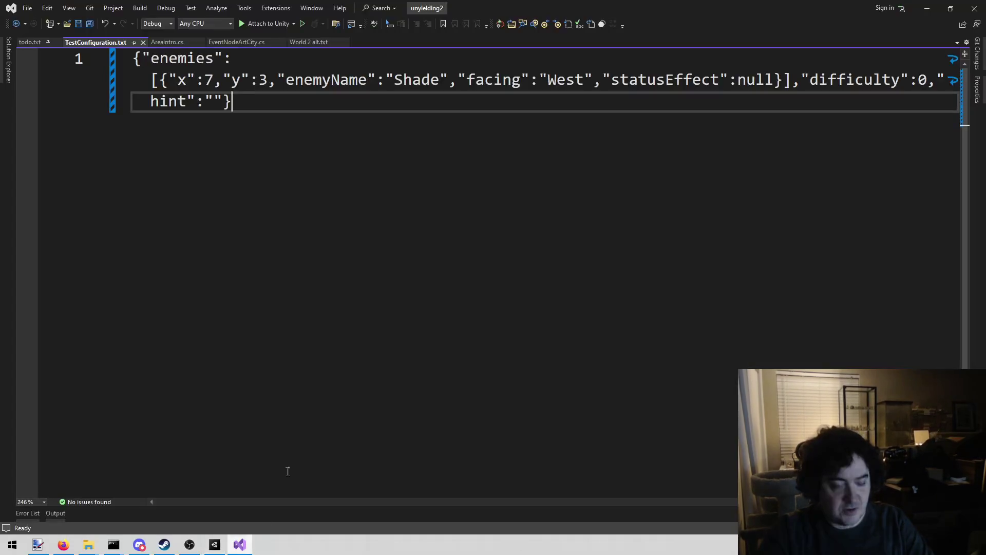
Switch between Unity and Visual Studio, ending with Unity's running combat scene in front.
left_click(212, 546)
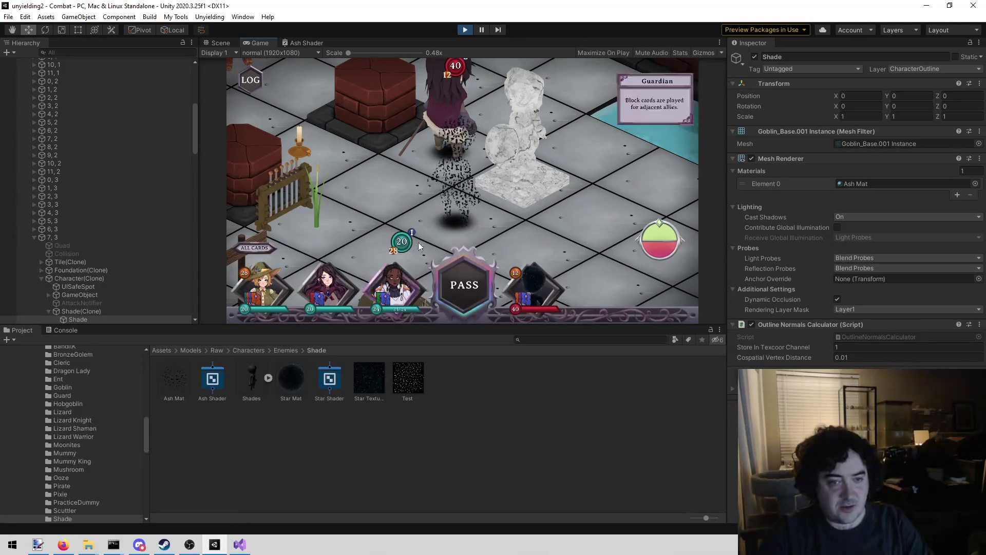
left_click(240, 545)
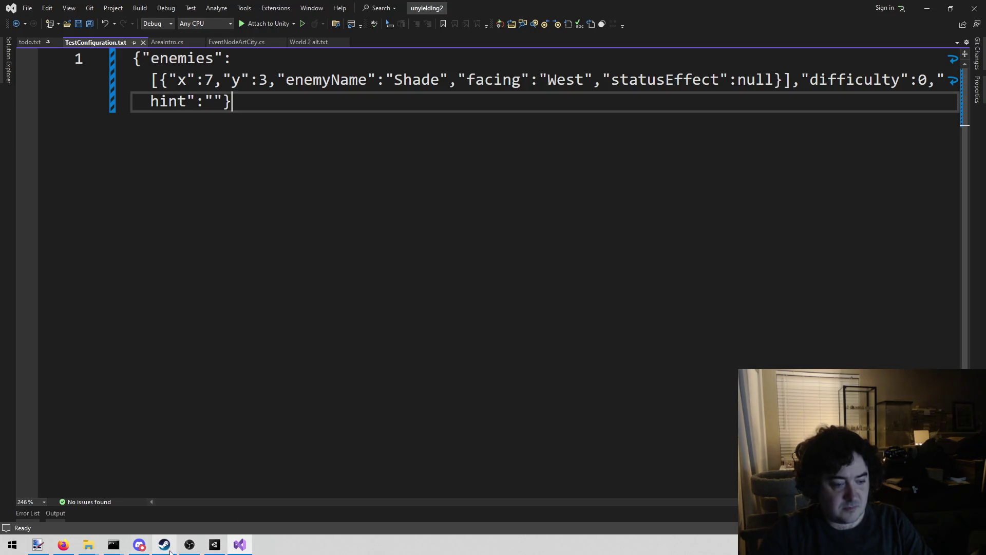
left_click(214, 545)
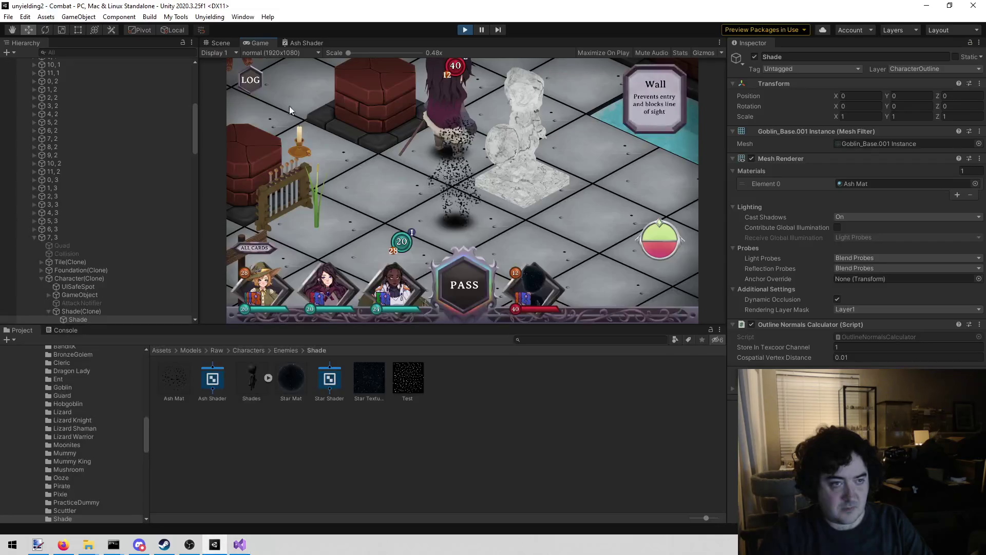
Pan the Ash Shader graph to GreaterThanSubGraph and drop its threshold from 0.65 to 0.46.
left_click(295, 43)
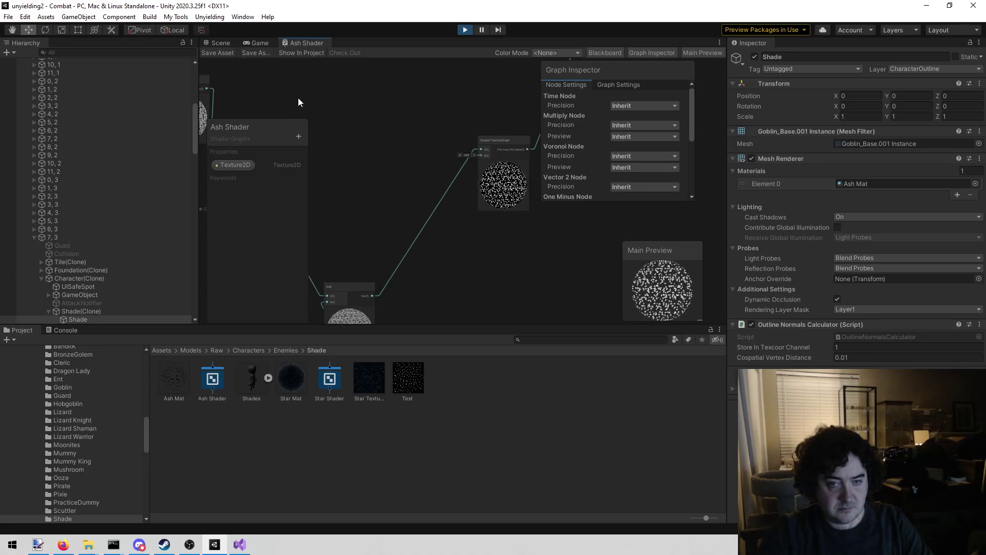
left_click_drag(272, 88, 507, 101)
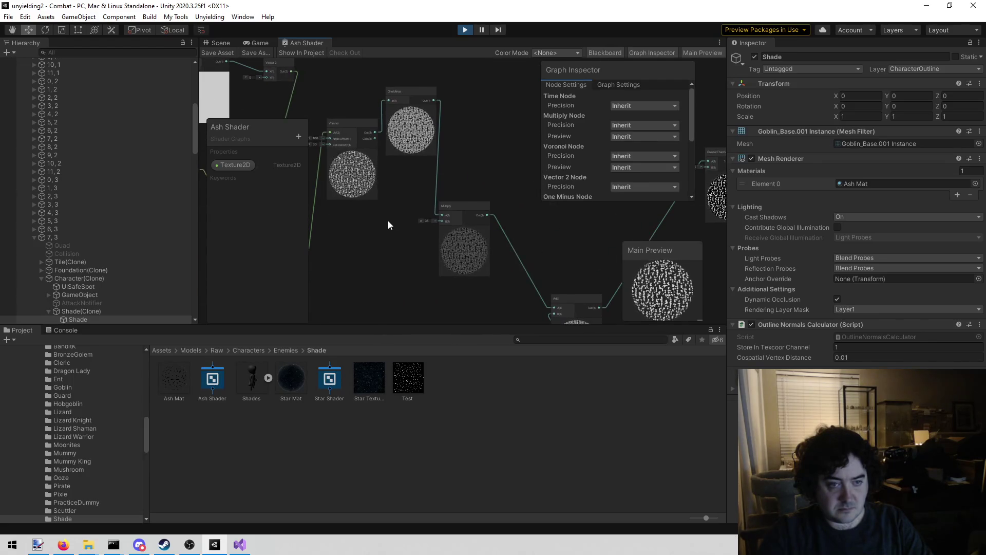
left_click_drag(390, 220, 566, 252)
scroll(417, 211, "up", 4)
mouse_move(436, 211)
left_mouse_down()
mouse_move(309, 238)
mouse_move(335, 235)
left_mouse_up()
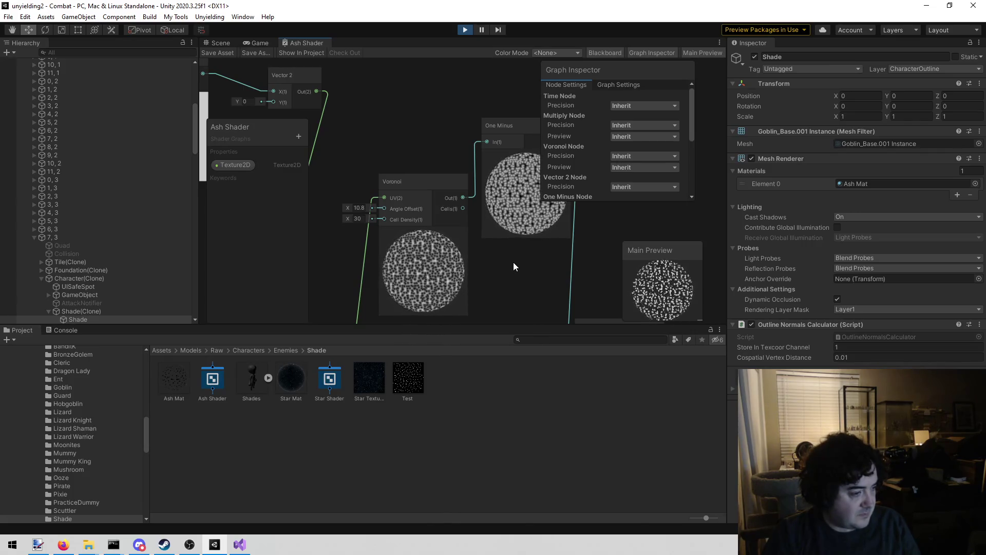
mouse_move(510, 301)
left_mouse_down()
mouse_move(427, 140)
mouse_move(335, 165)
left_mouse_up()
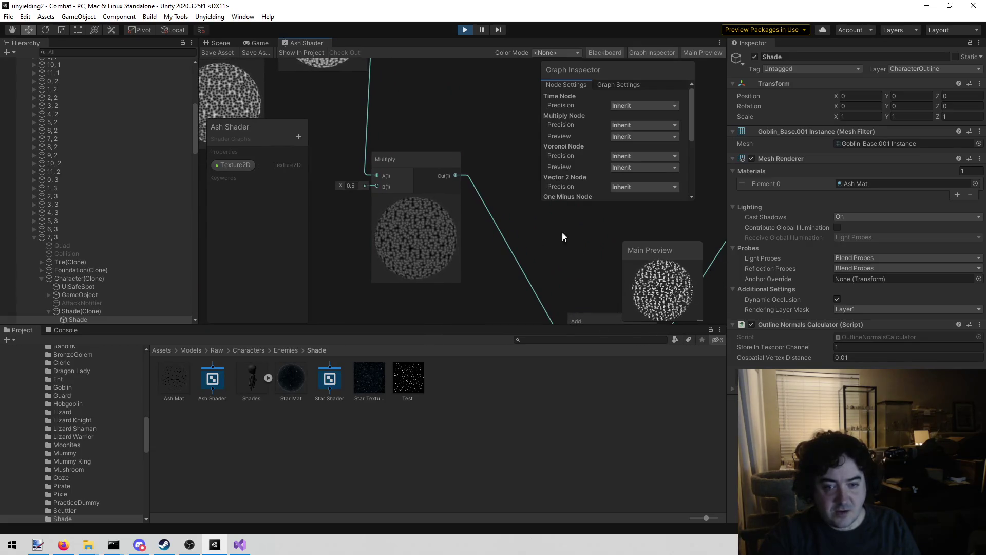
left_click_drag(568, 239, 420, 92)
mouse_move(458, 150)
left_mouse_down()
mouse_move(418, 192)
mouse_move(445, 227)
mouse_move(381, 267)
left_mouse_up()
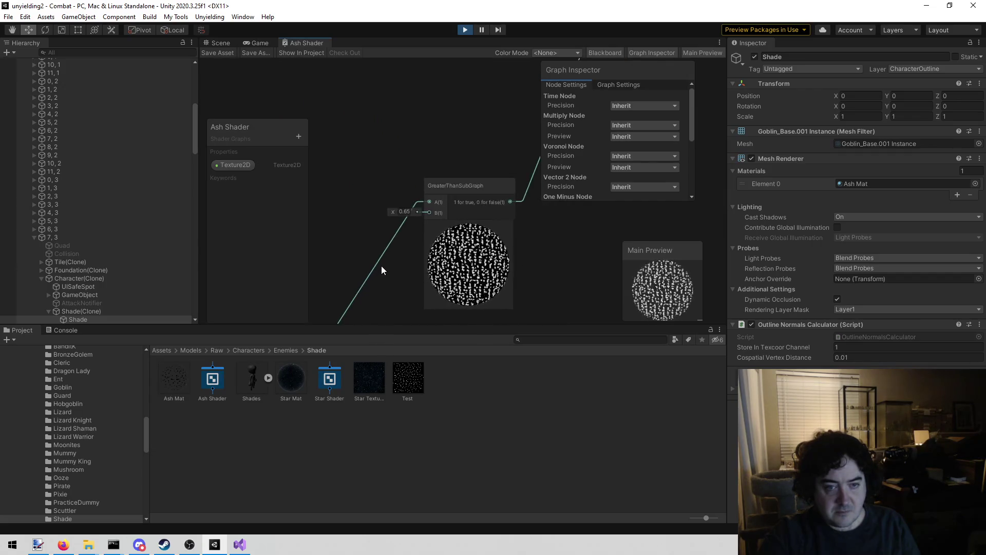
scroll(380, 266, "up", 2)
left_click_drag(395, 196, 390, 194)
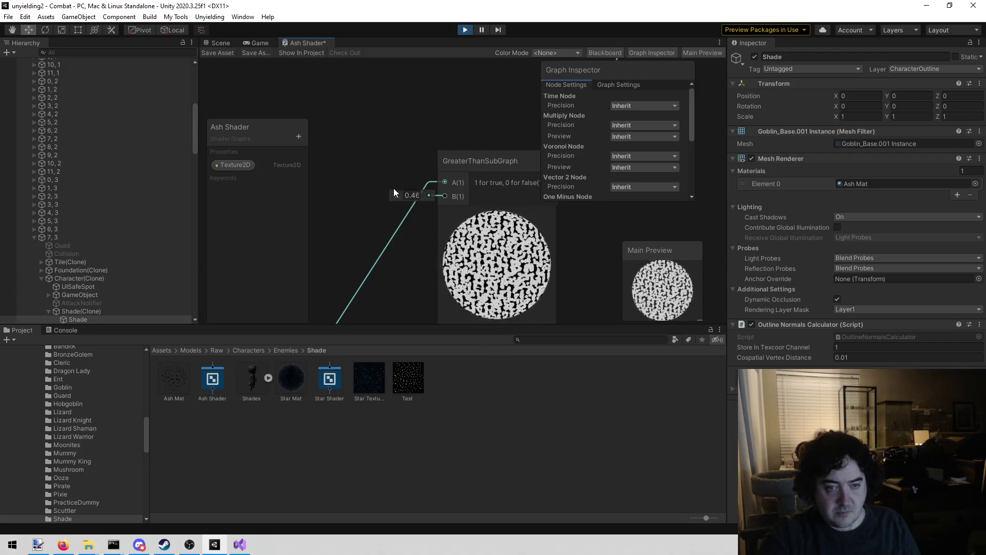
Compare GreaterThanSubGraph thresholds 0.65 and 0.4, settle on 0.4, and save the Ash Shader.
left_click_drag(376, 165, 391, 177)
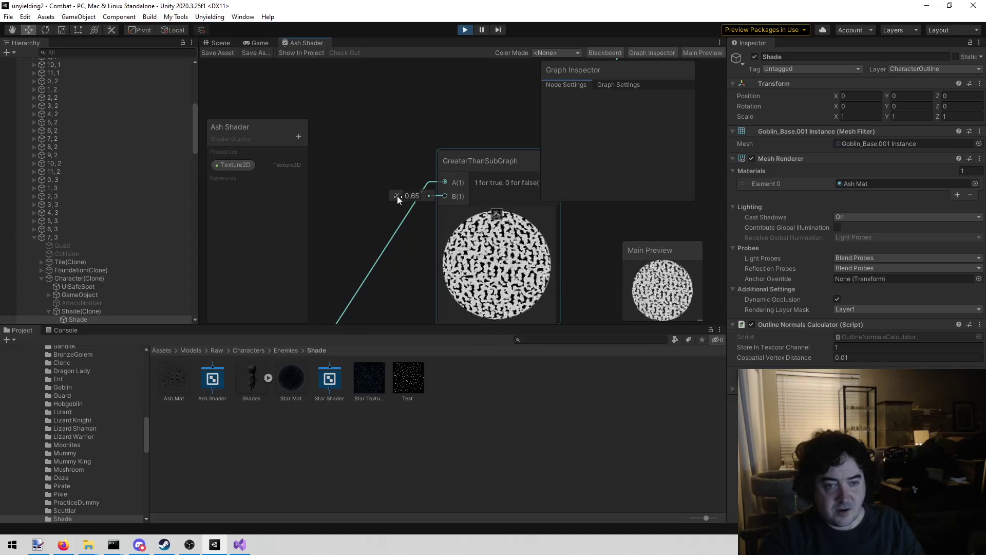
left_click_drag(397, 195, 393, 196)
left_click(411, 196)
type(".65")
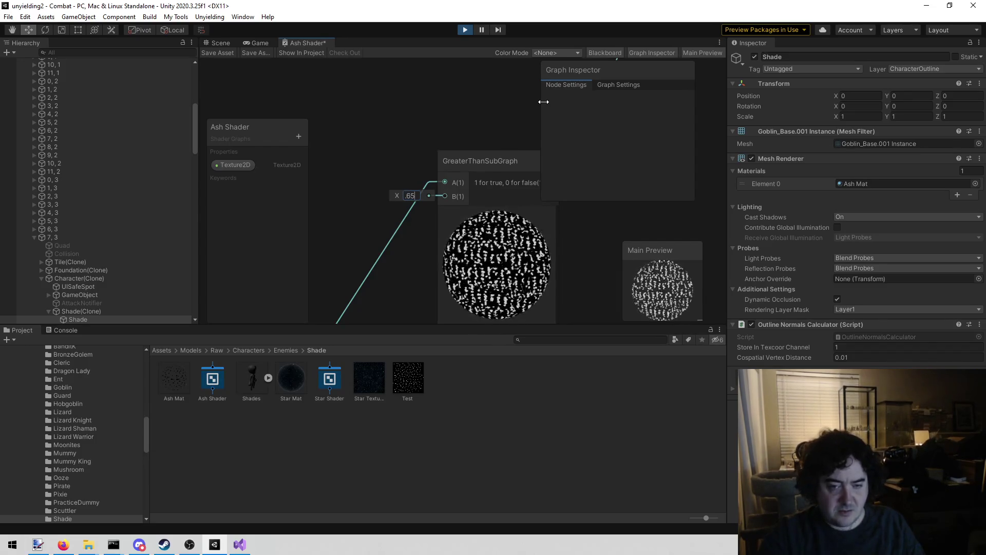
key("Return")
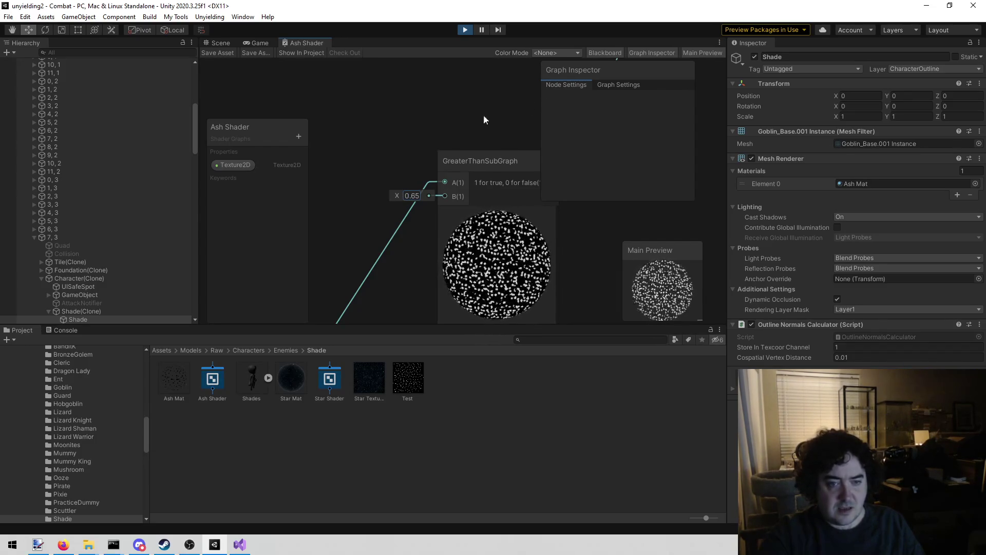
left_click(491, 134)
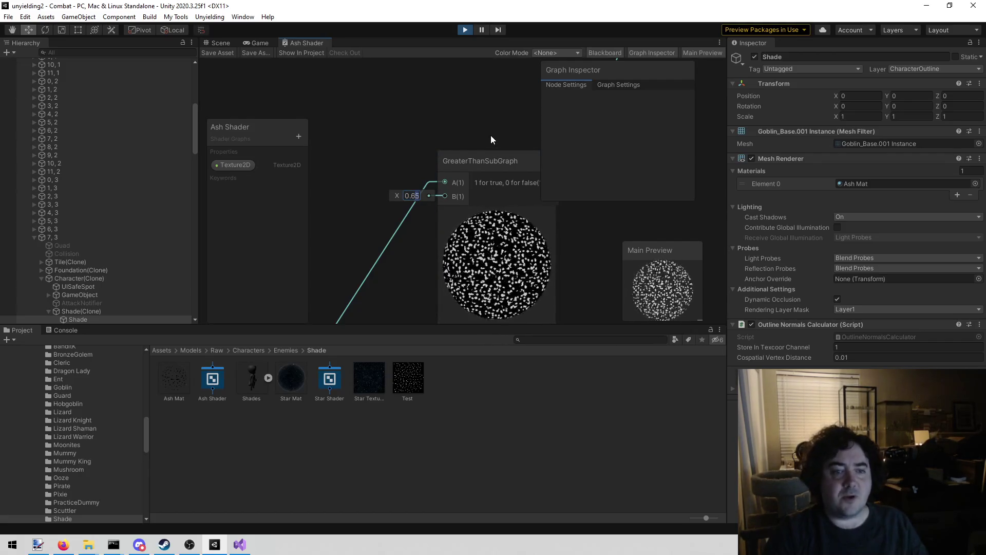
type("0.850.4")
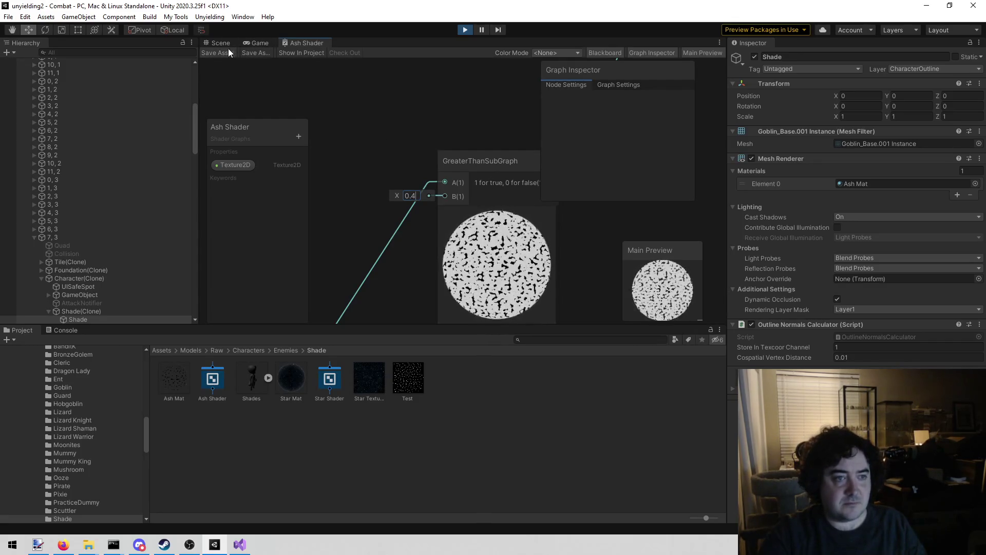
left_click(222, 49)
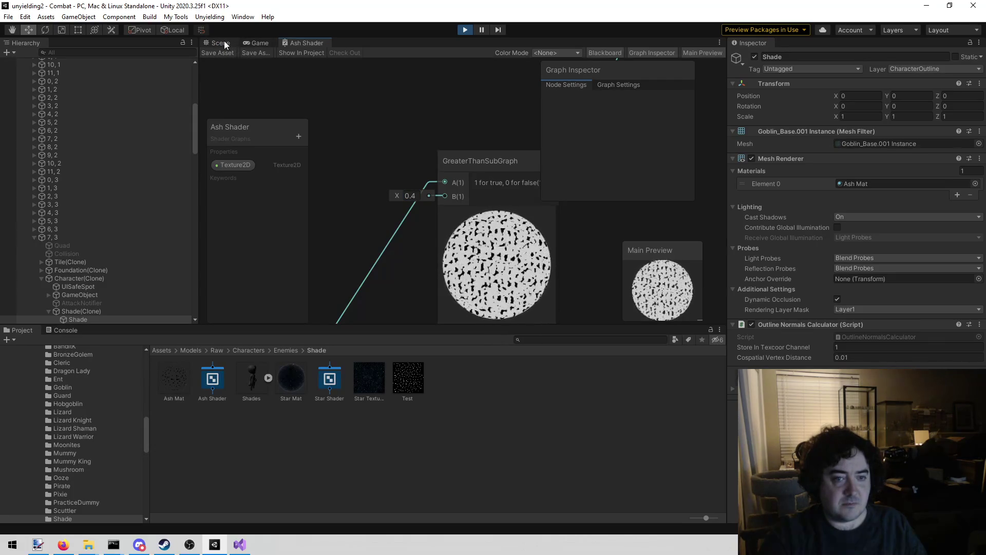
Switch from the Scene view to the Game view to see the ash-speckled Shade in play.
left_click(224, 42)
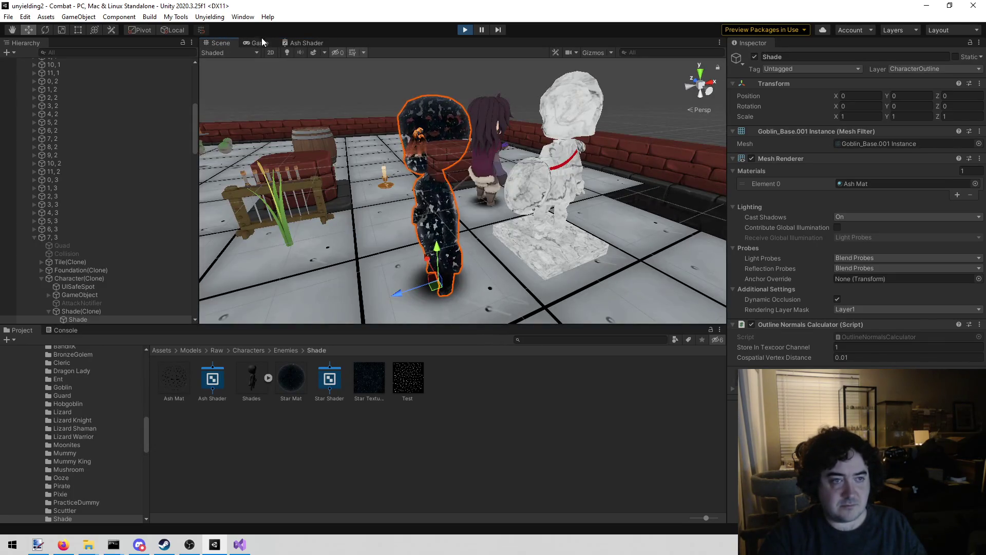
left_click(259, 43)
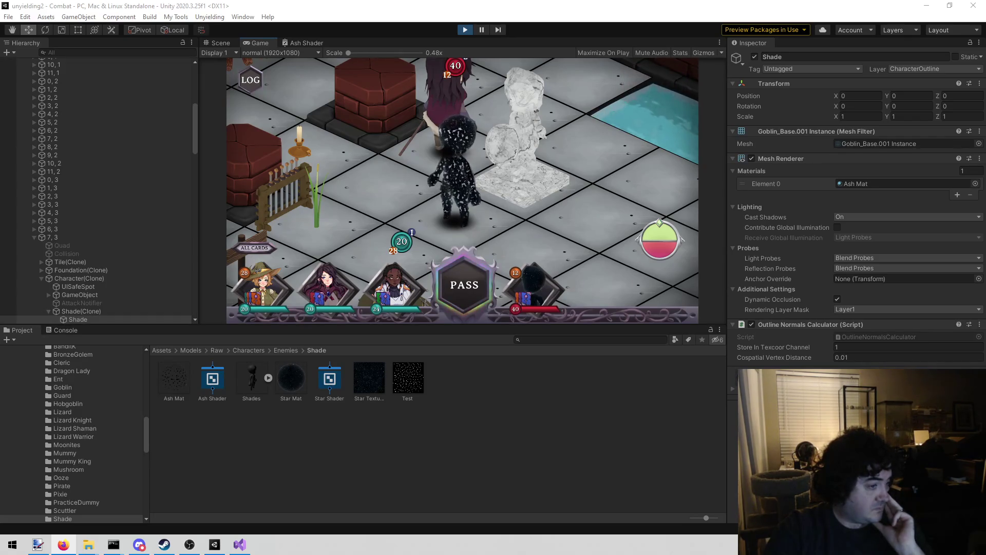
mouse_move(658, 98)
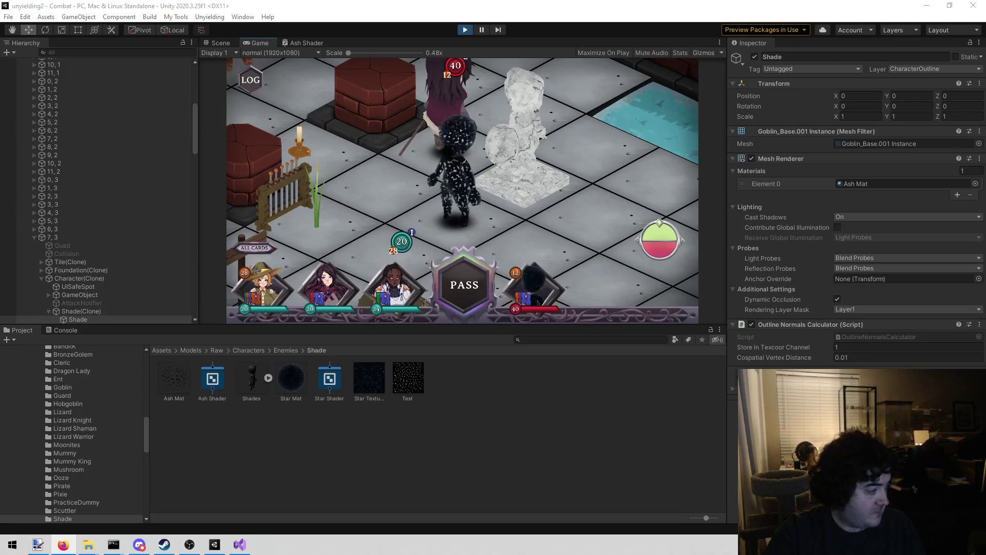
key("super+d")
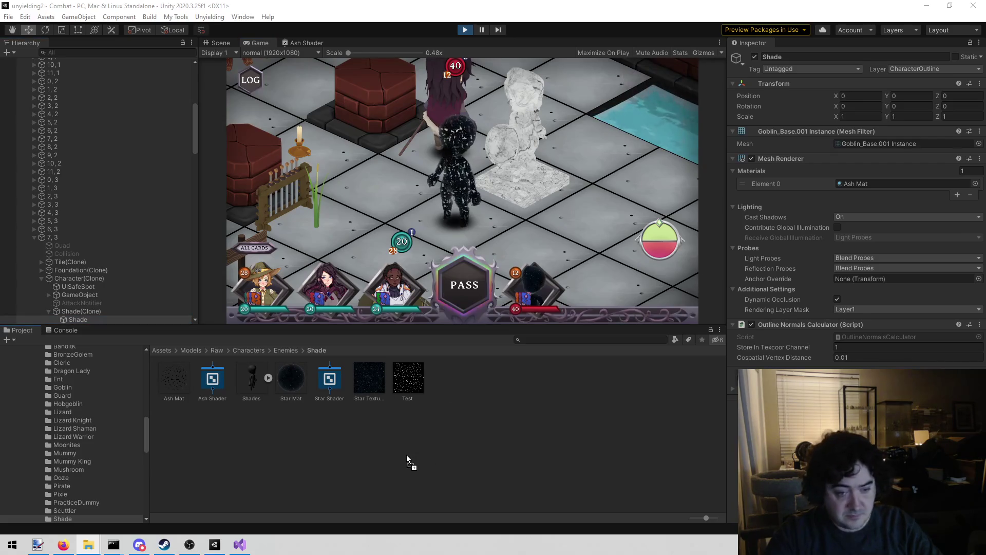
left_click_drag(406, 454, 406, 454)
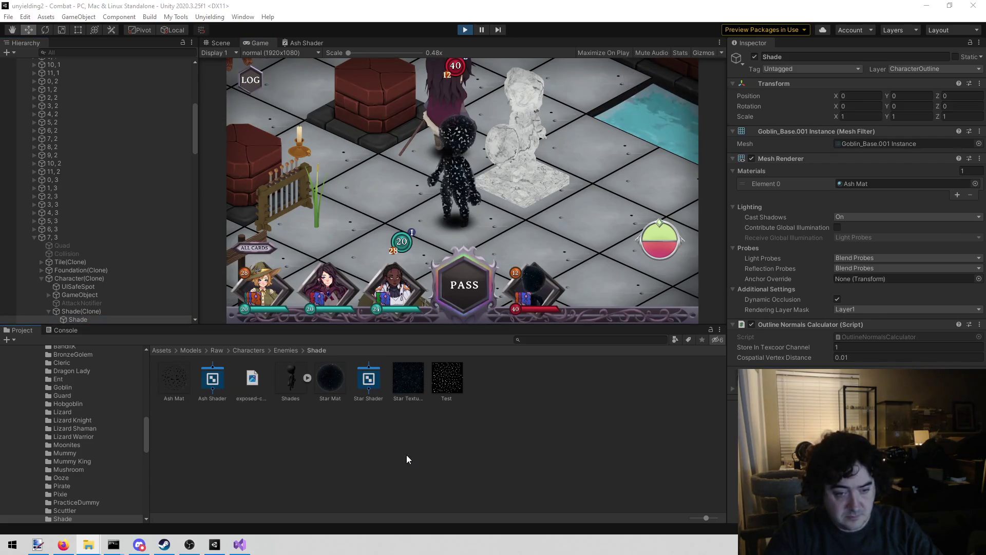
right_click(256, 382)
left_click(300, 142)
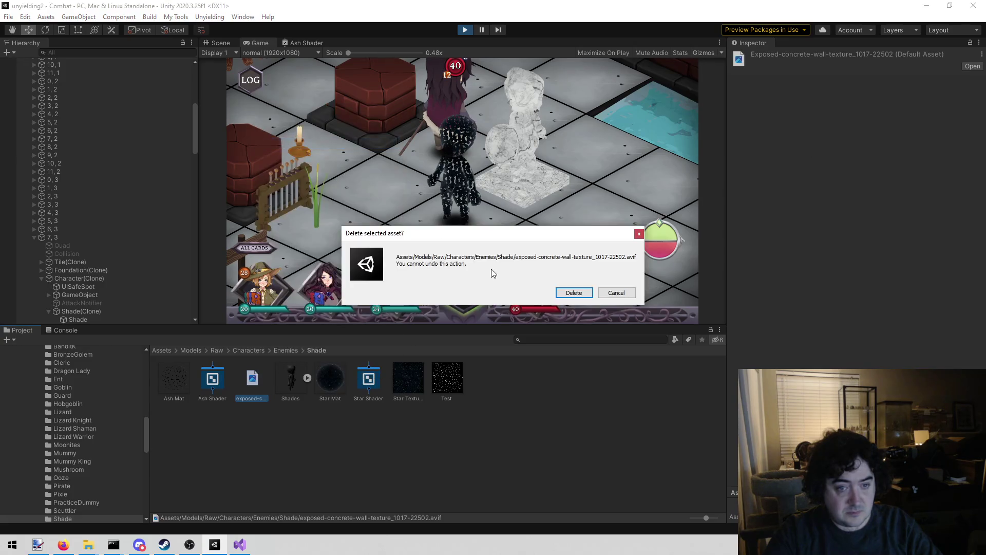
left_click(574, 292)
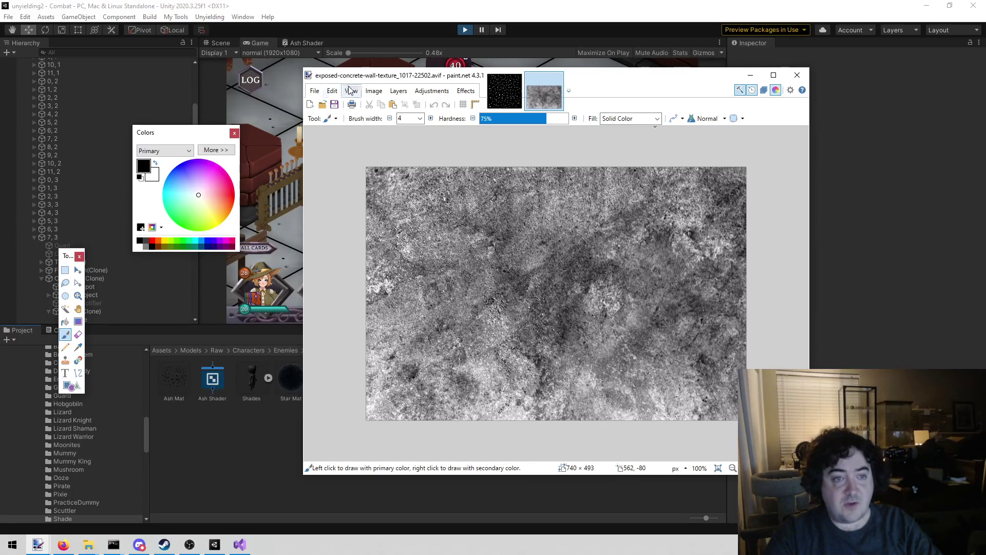
Save the concrete wall texture as a PNG with default settings, then close paint.net.
mouse_move(637, 80)
left_mouse_down()
mouse_move(704, 226)
mouse_move(797, 180)
mouse_move(789, 215)
left_mouse_up()
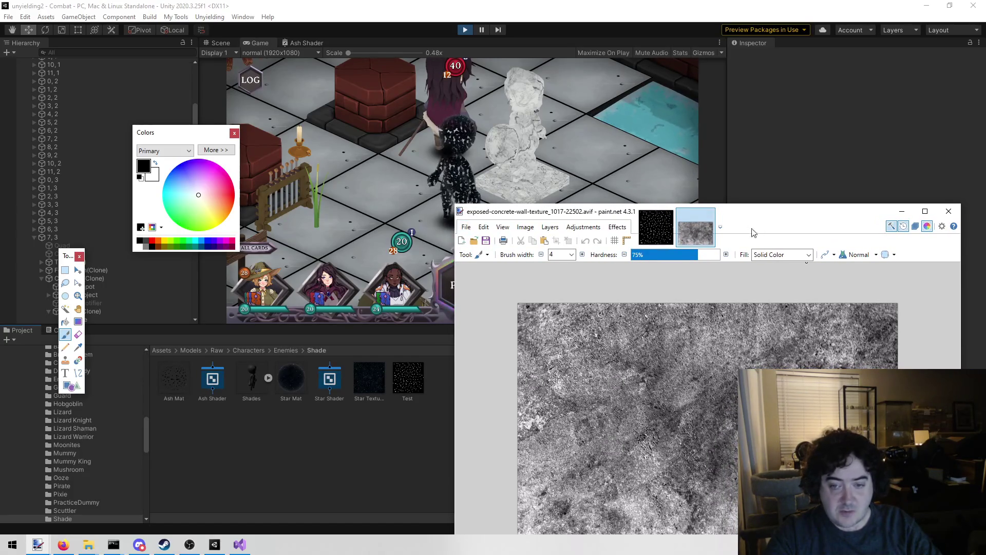
left_click_drag(772, 215, 751, 102)
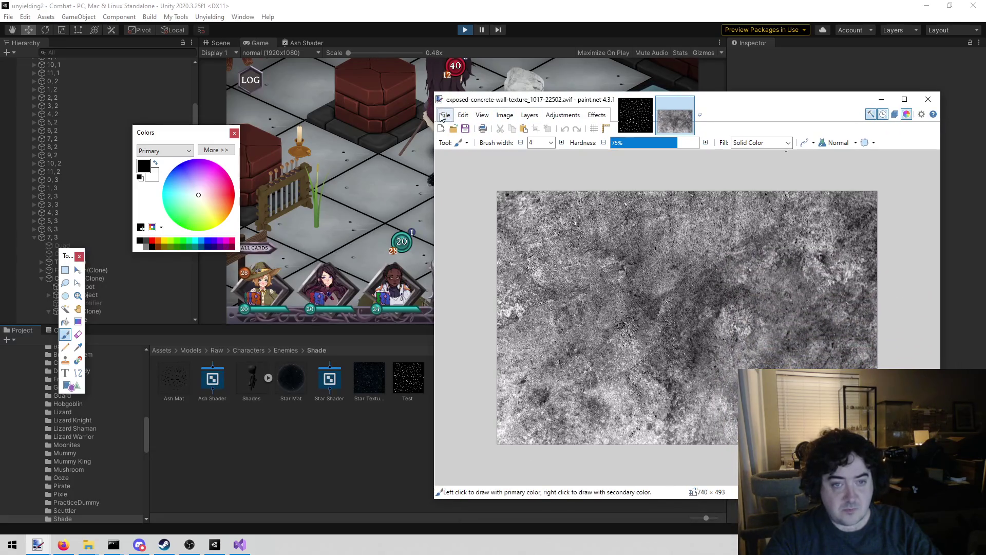
left_click(445, 115)
left_click(493, 195)
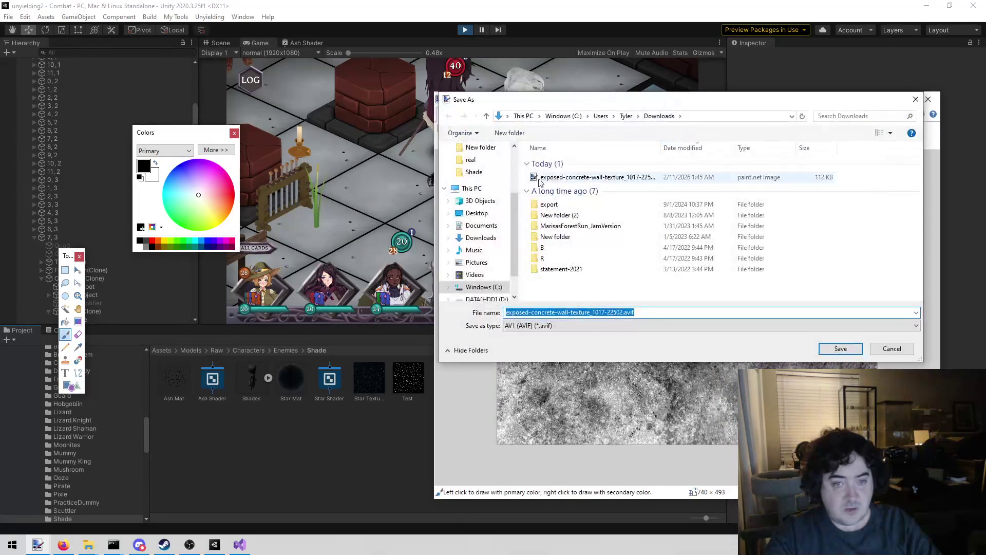
left_click(618, 325)
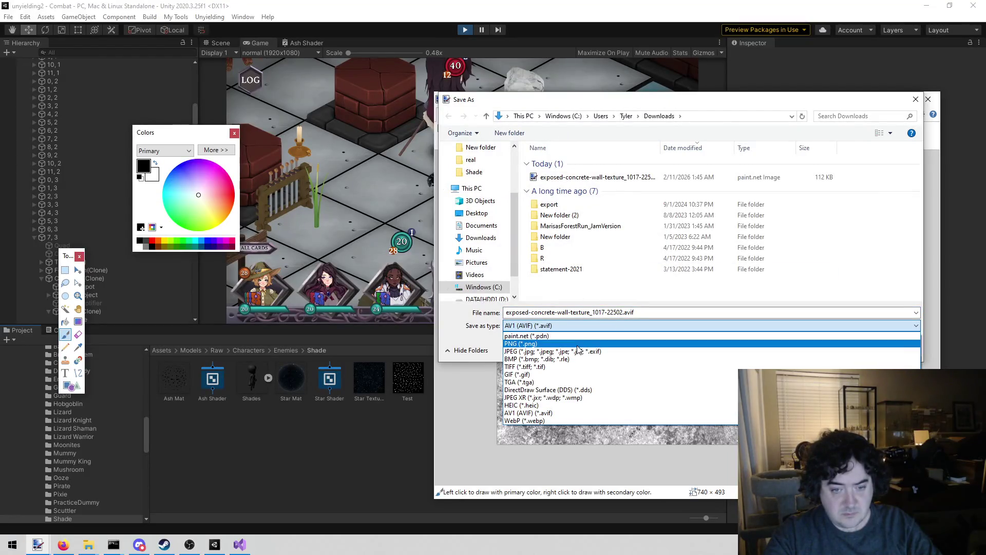
left_click(578, 345)
left_click(559, 328)
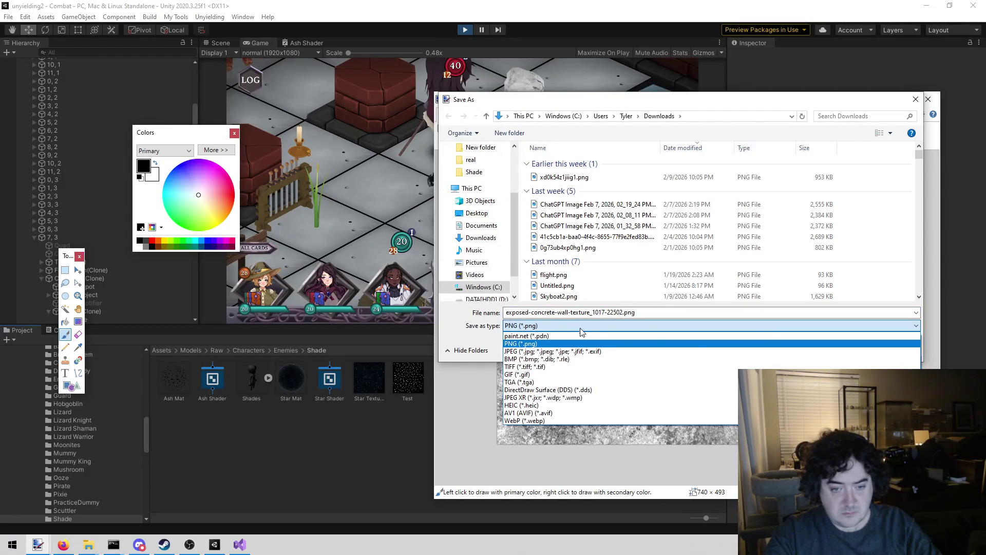
left_click(478, 341)
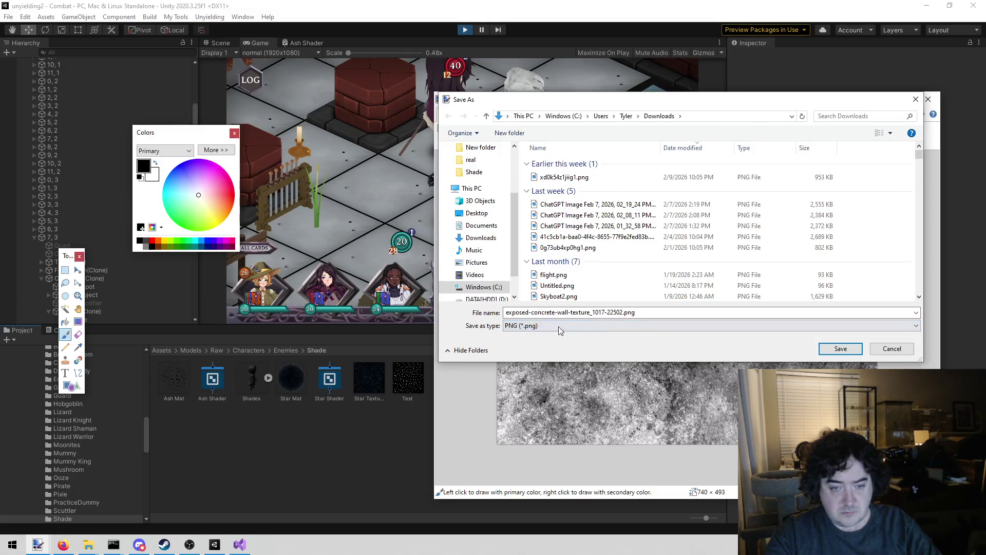
left_click(838, 350)
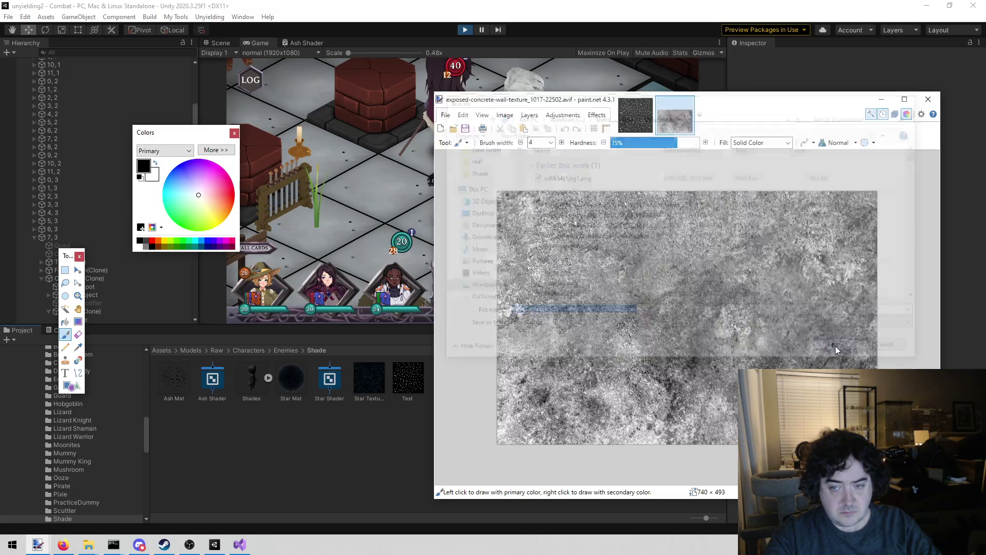
key("Return")
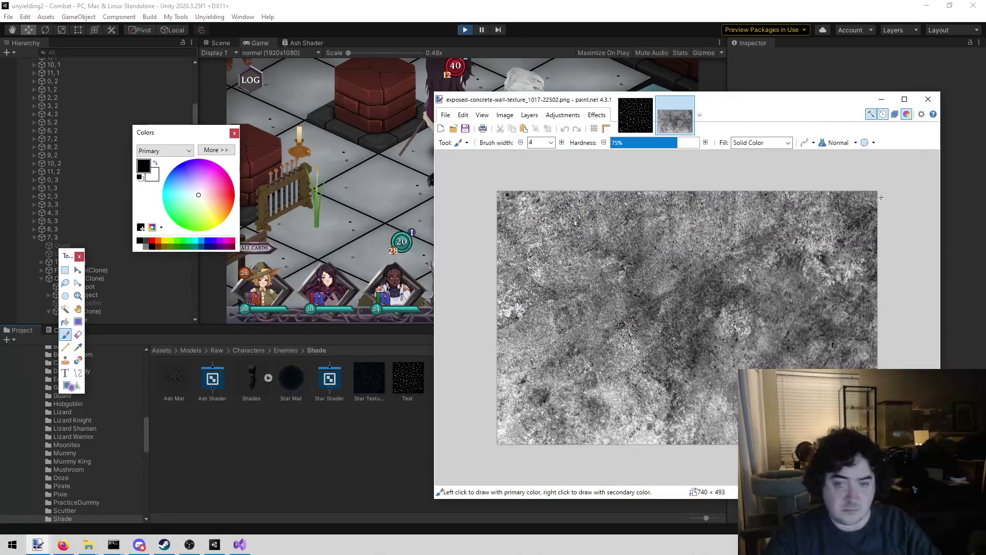
left_click(928, 100)
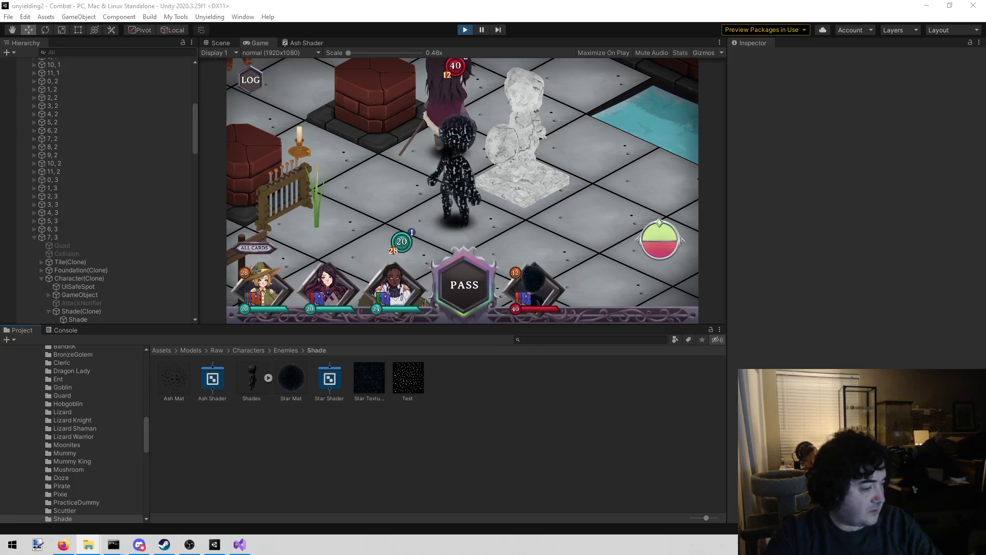
Import the concrete PNG into the Shade folder and assign it as Ash Mat's Texture2D.
left_click_drag(366, 423, 353, 432)
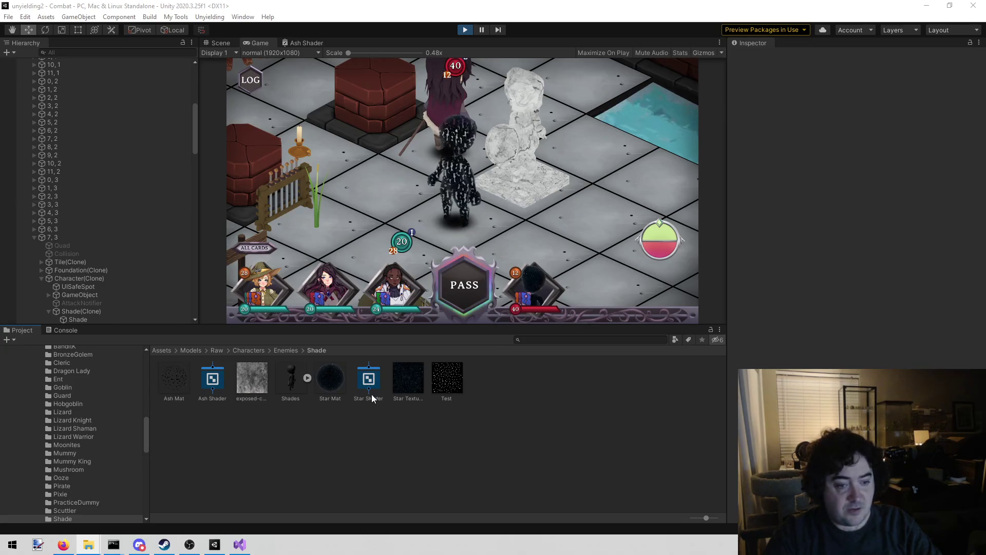
left_click(175, 379)
mouse_move(238, 388)
left_mouse_down()
mouse_move(683, 118)
mouse_move(973, 98)
left_mouse_up()
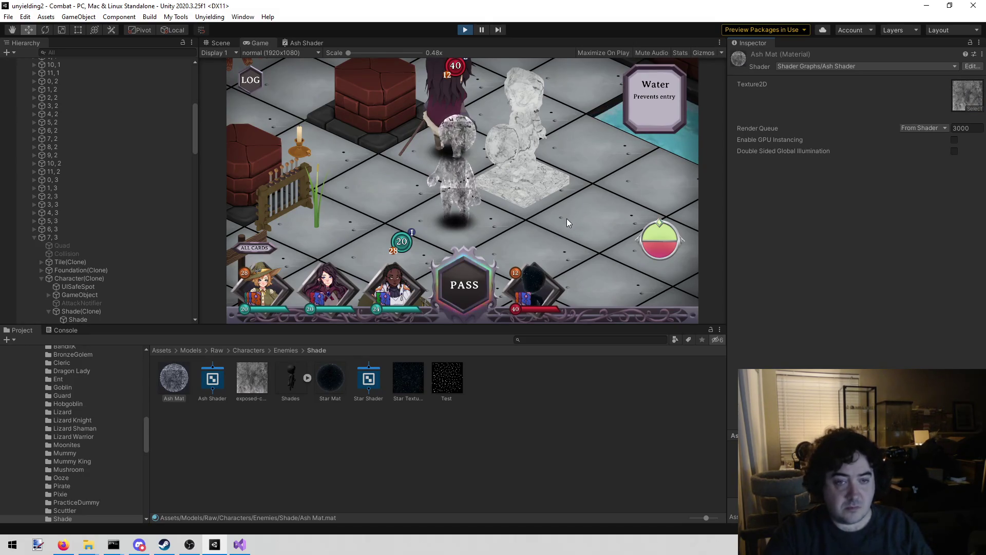
Rotate the game camera with E and Q to view the mottled grey Shade.
key("e")
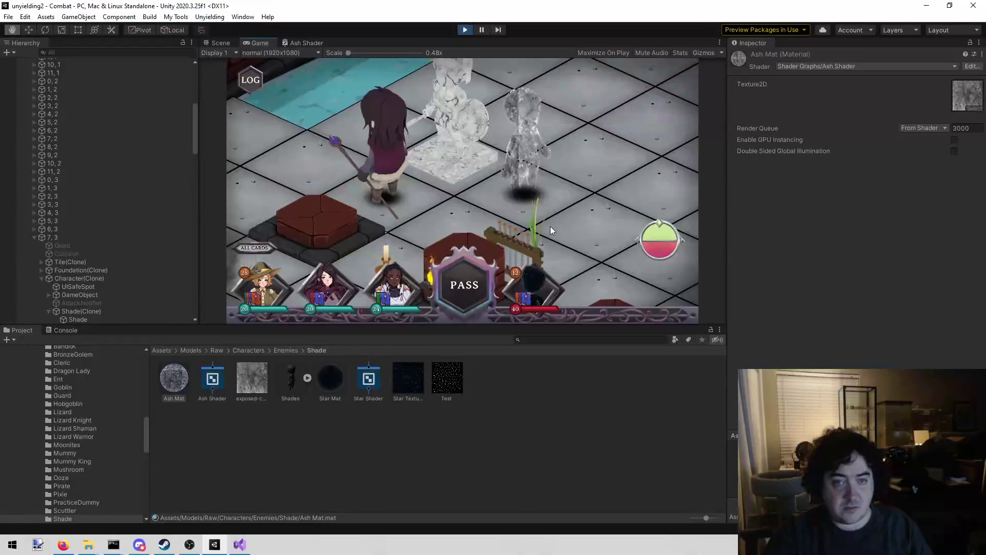
mouse_move(536, 177)
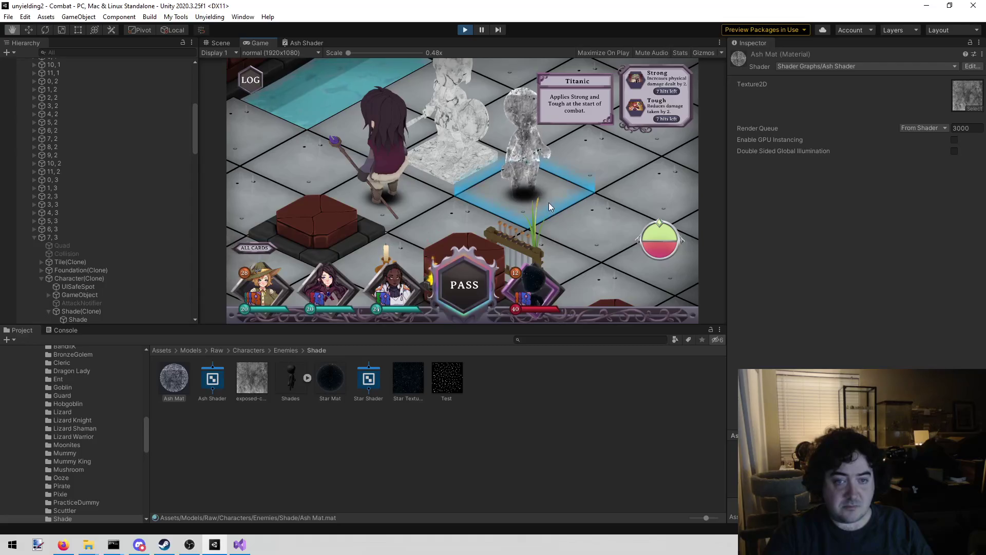
key("e")
key("q")
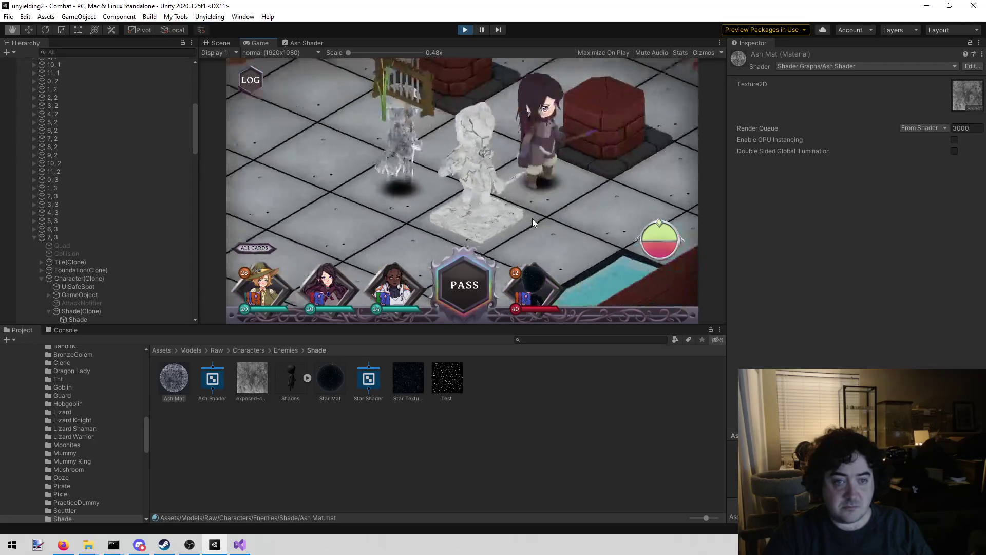
mouse_move(499, 216)
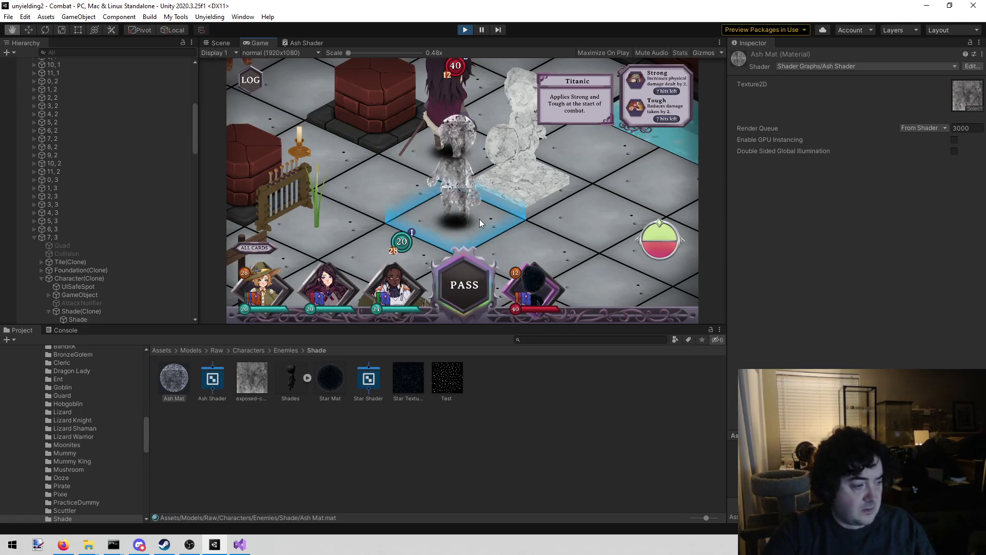
scroll(479, 219, "up", 3)
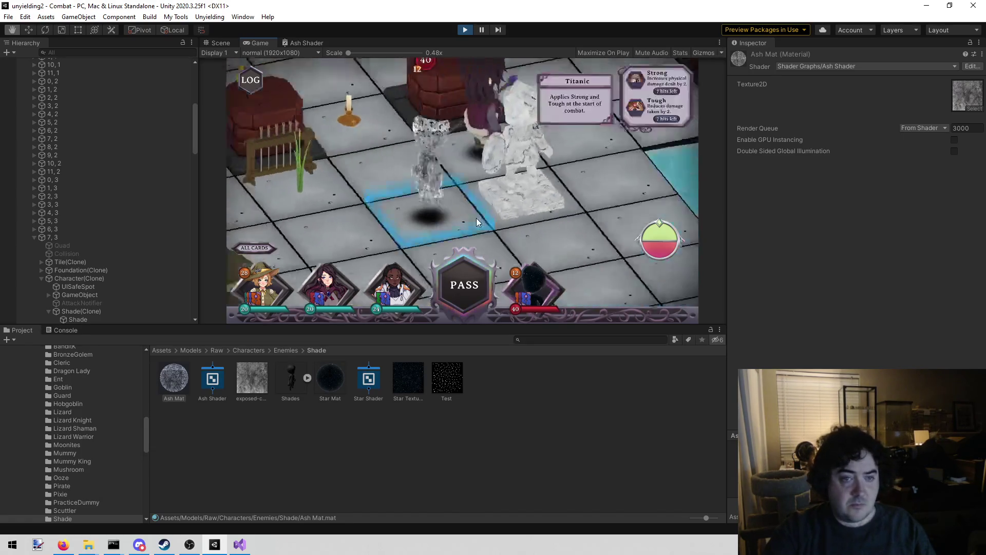
key("e")
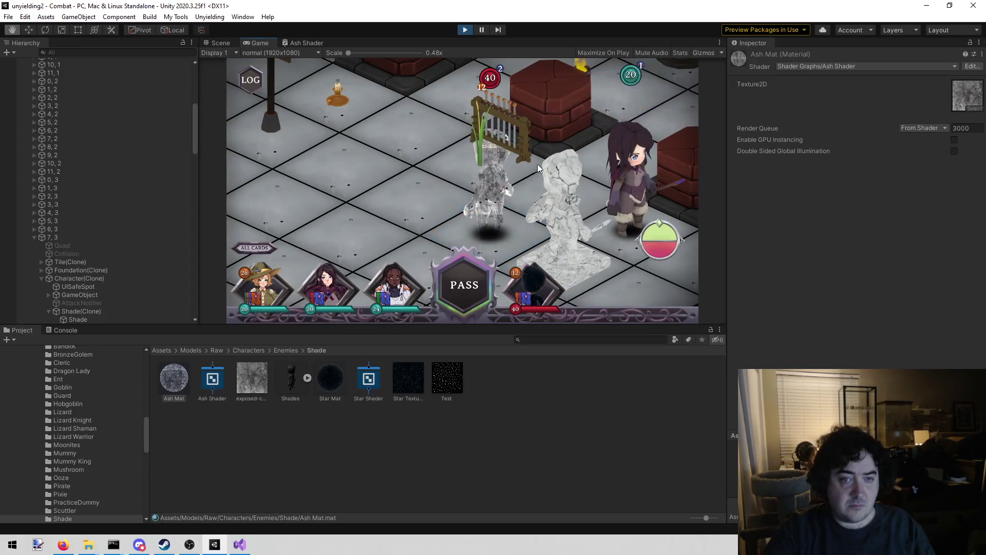
key("e")
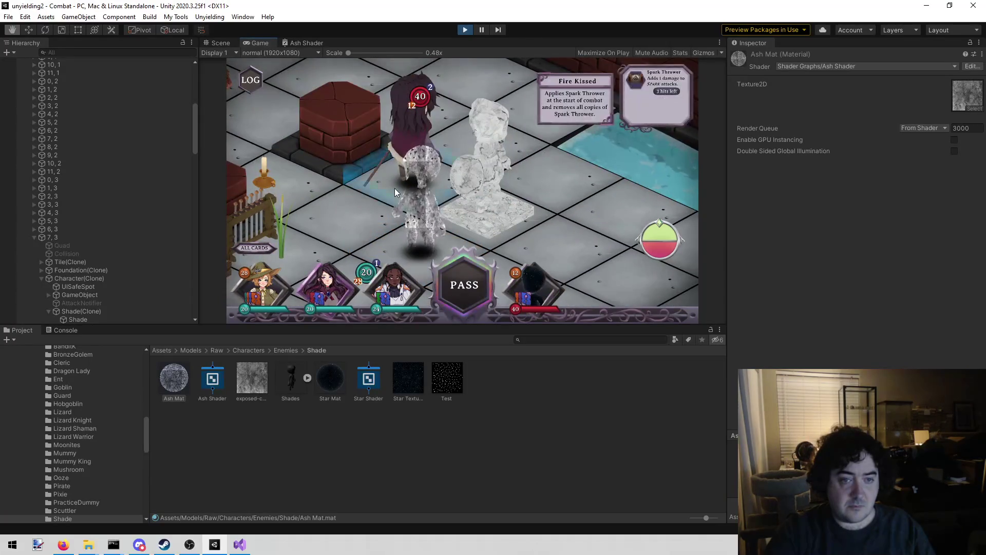
key("e")
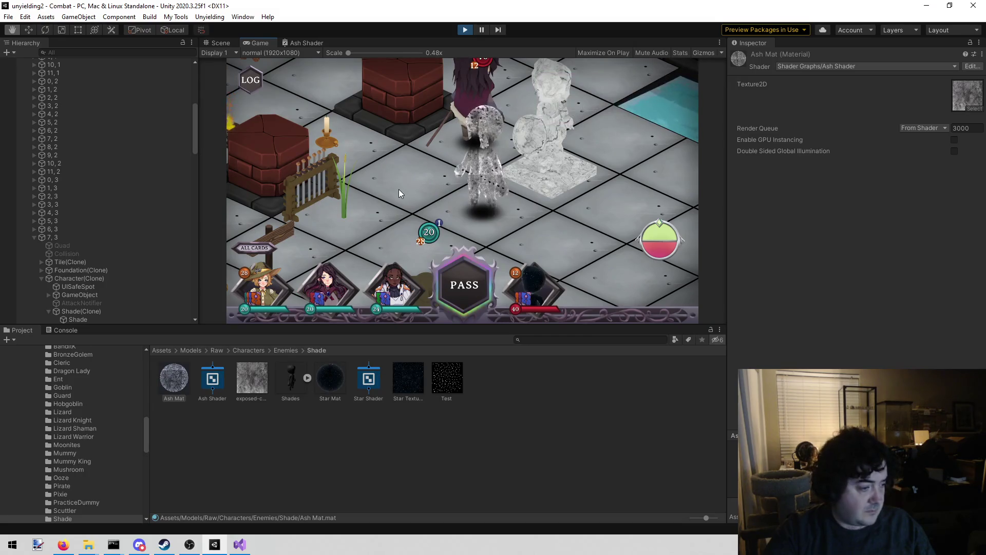
key("e")
key("e")
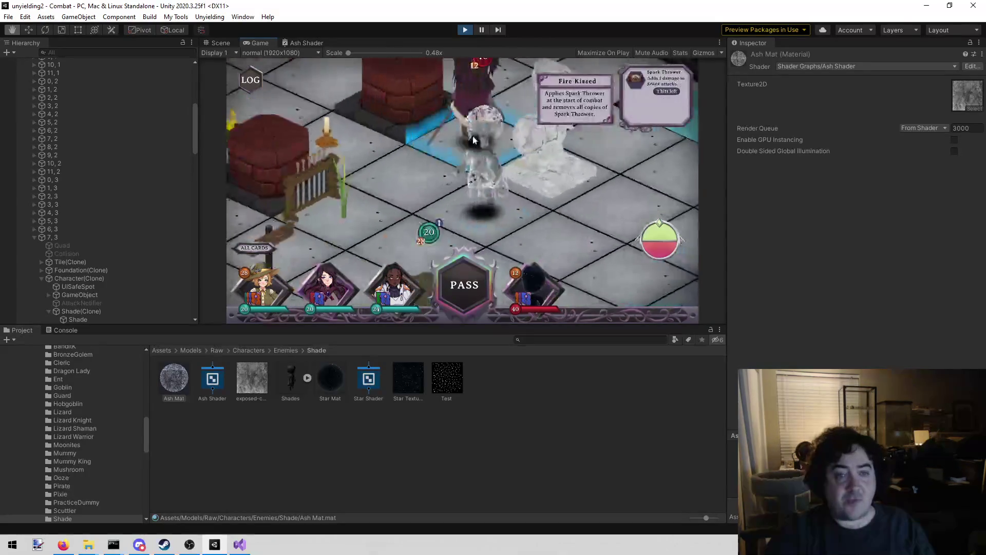
key("e")
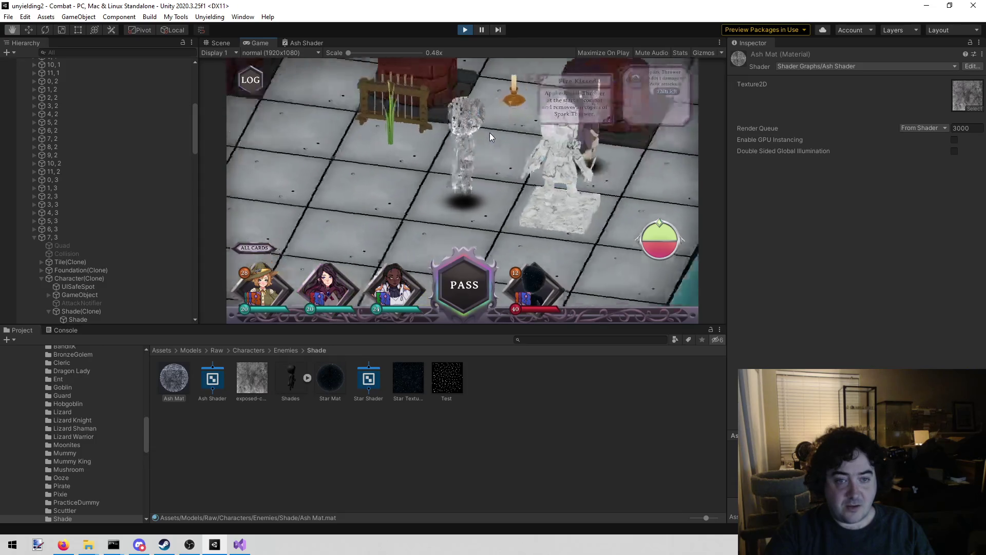
key("w")
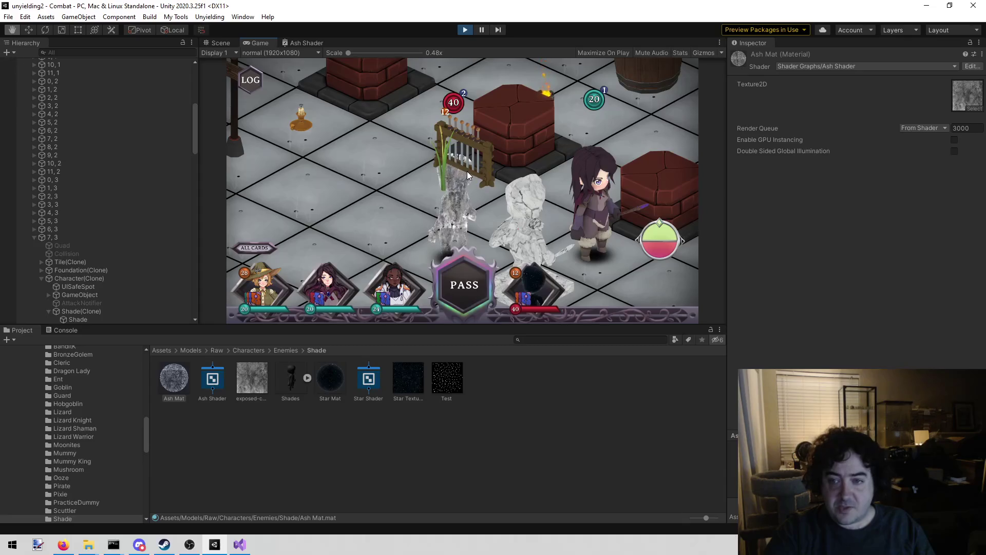
Enter 3005, then 9999 as Ash Mat's render queue, which clamps to 5000.
left_click(972, 129)
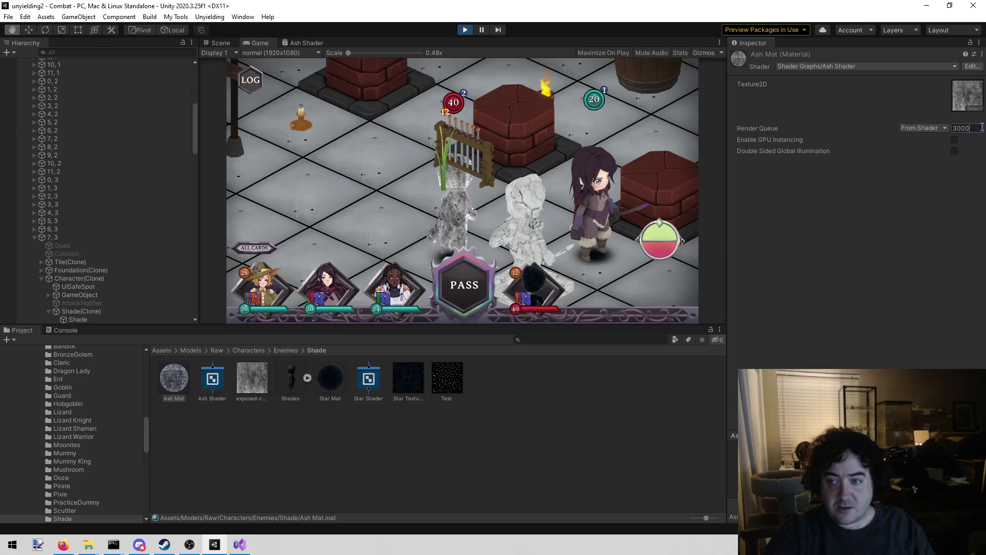
type("3005")
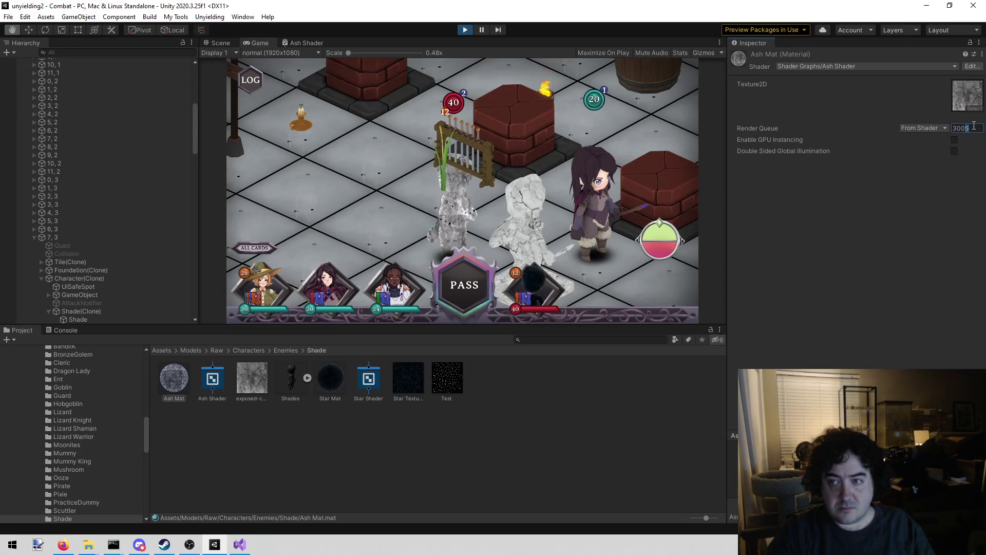
key("Return")
type("99")
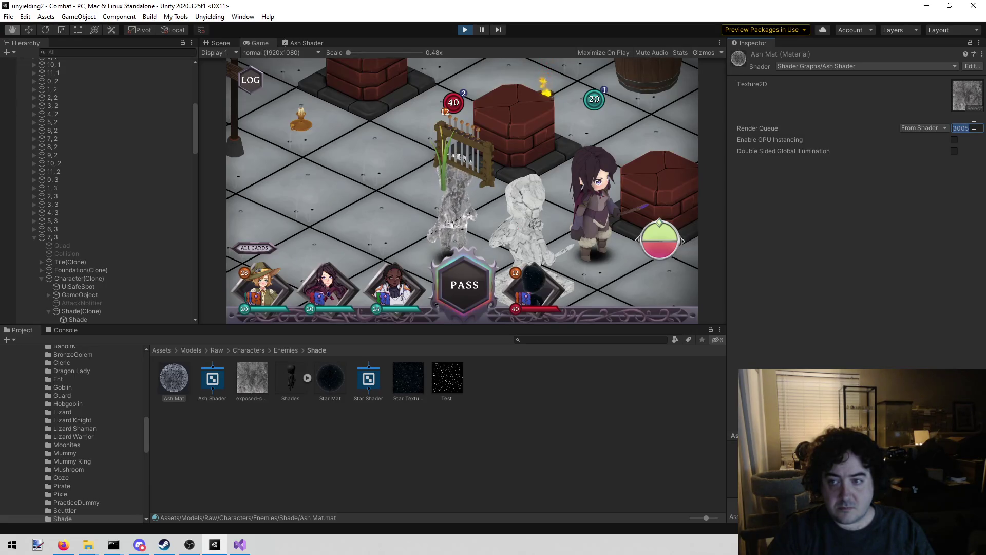
type("99")
key("Return")
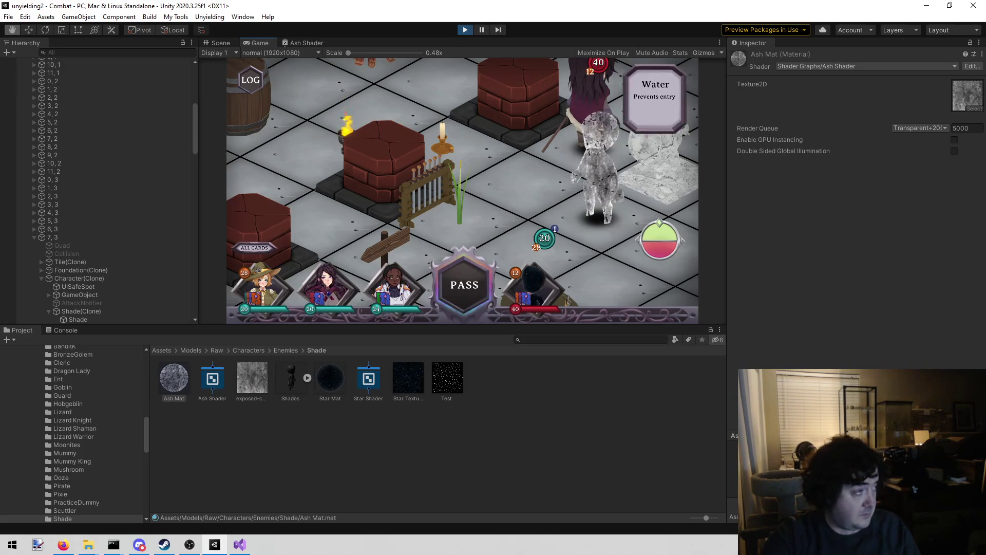
key("alt+Tab")
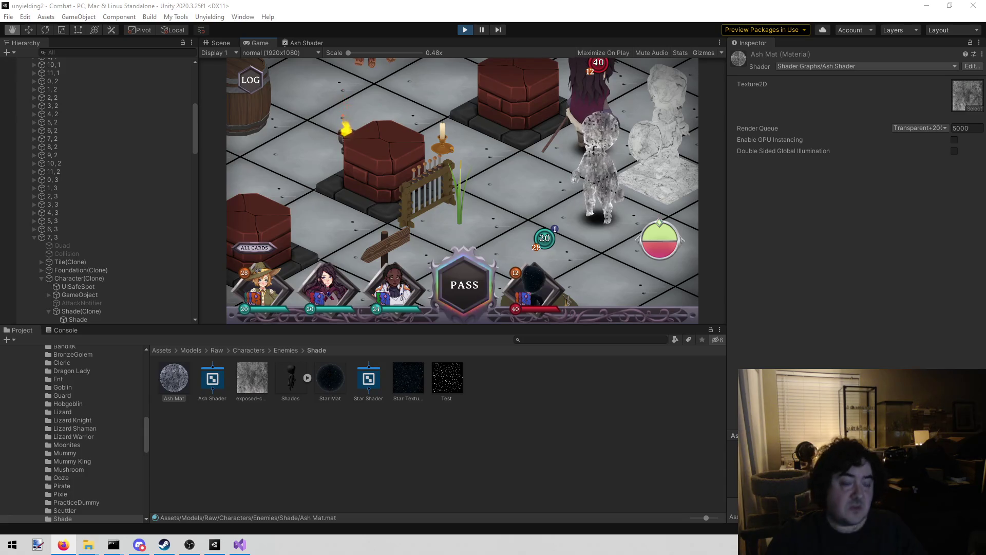
mouse_move(453, 105)
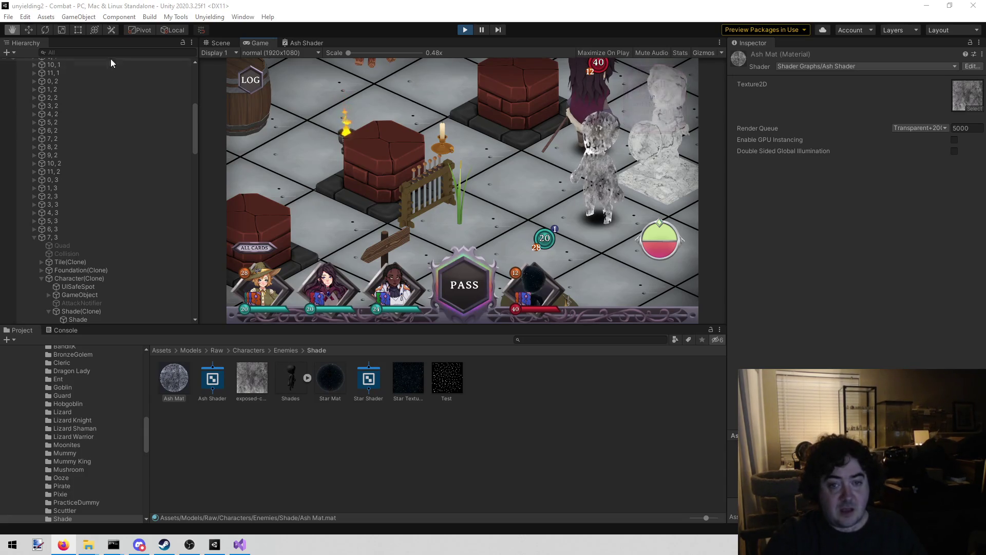
In the Ash Shader graph, change the GreaterThanSubGraph B input from 0.4 to 0.5.
left_click(294, 43)
scroll(361, 215, "down", 3)
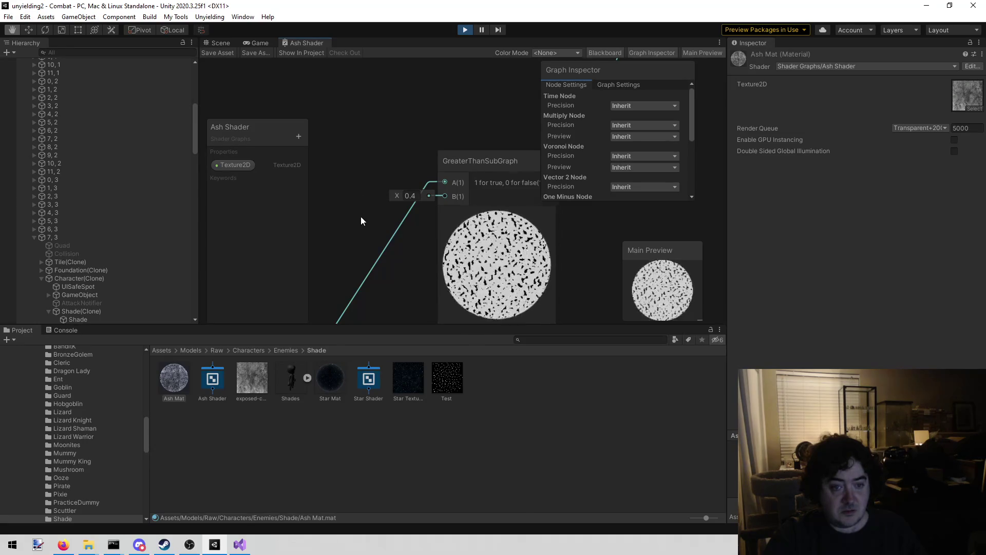
left_click_drag(362, 238, 443, 155)
scroll(420, 159, "down", 2)
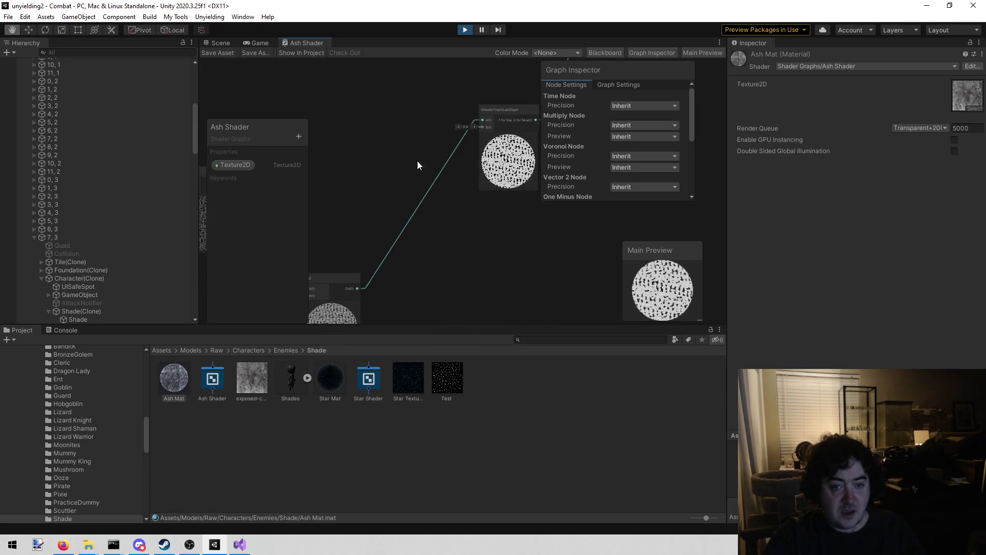
mouse_move(346, 205)
left_mouse_down()
mouse_move(450, 178)
mouse_move(476, 160)
mouse_move(311, 243)
left_mouse_up()
scroll(370, 222, "up", 1)
scroll(370, 222, "up", 5)
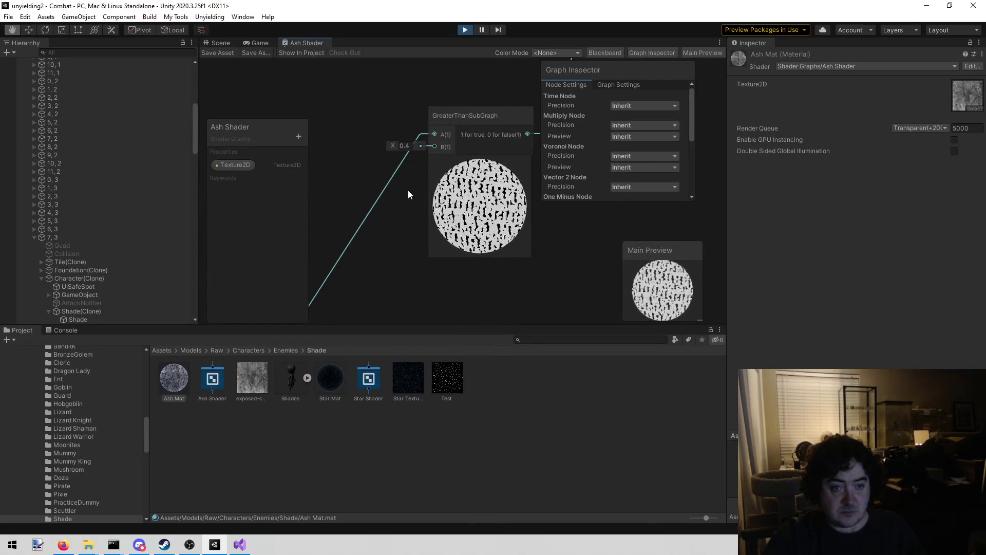
left_click(377, 164)
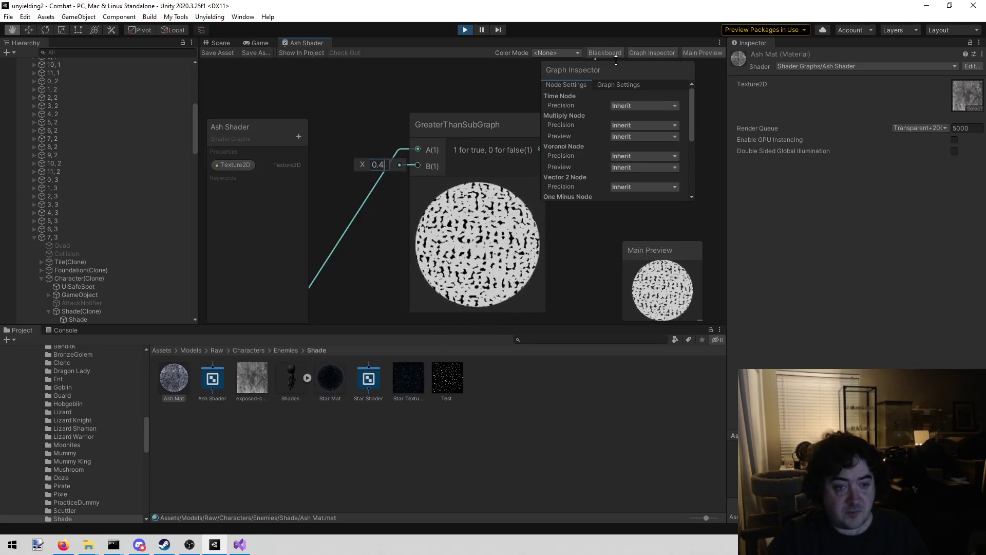
key("BackSpace")
type("5")
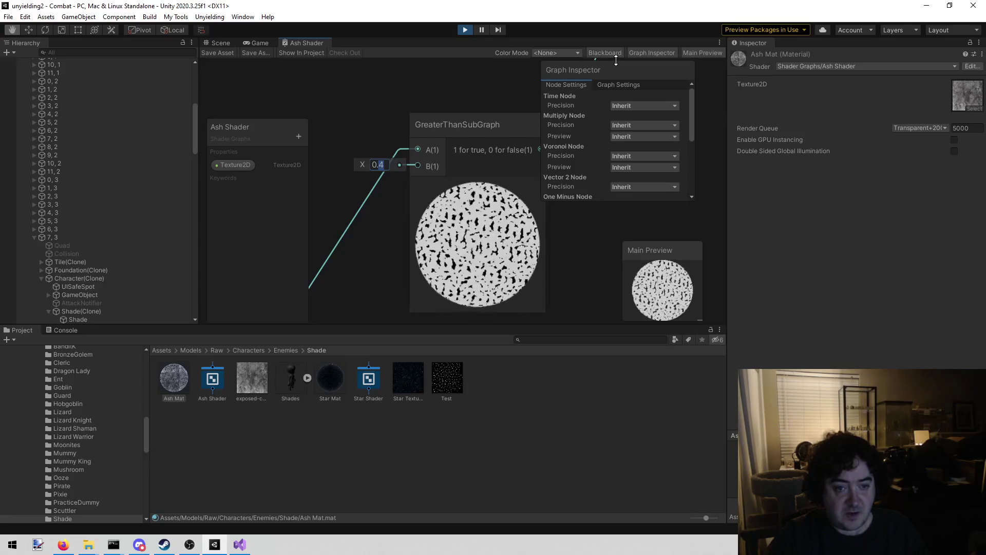
Commit the 0.5 threshold and return to the Game view to inspect the Shade.
key("Return")
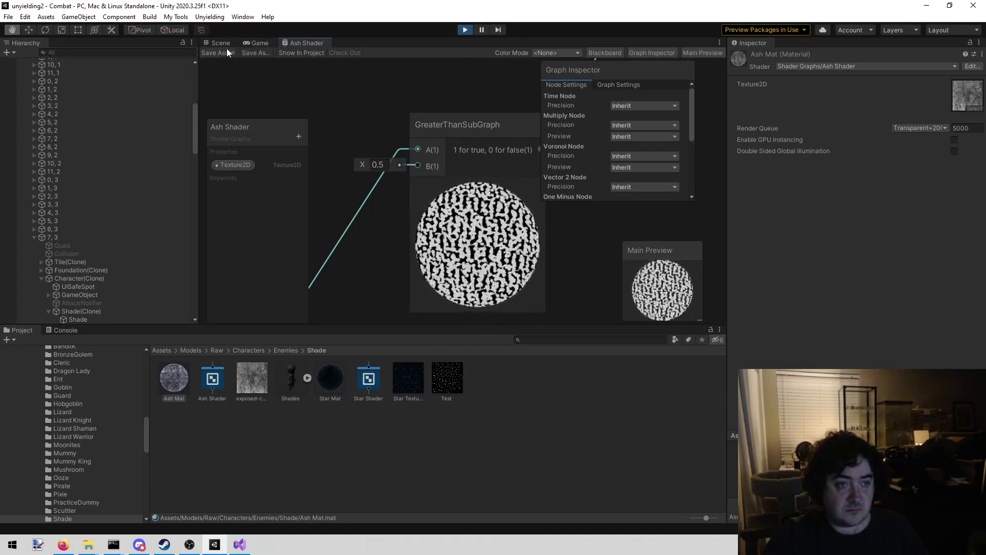
left_click(260, 43)
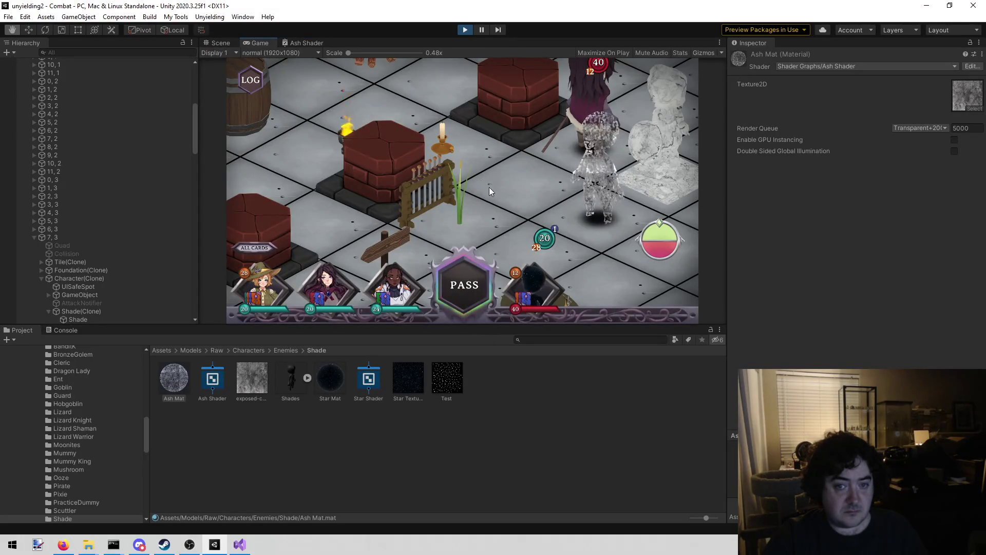
scroll(437, 185, "down", 3)
scroll(431, 190, "up", 3)
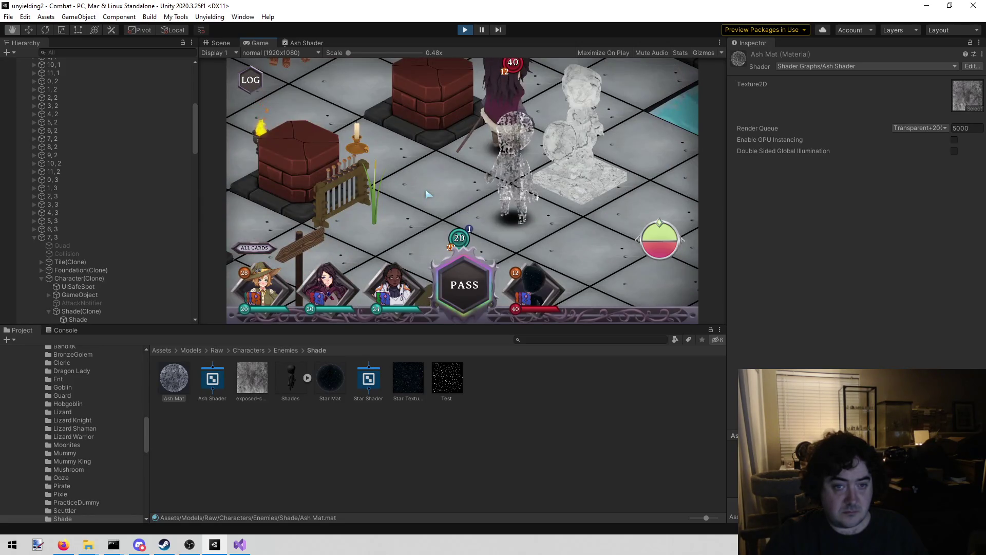
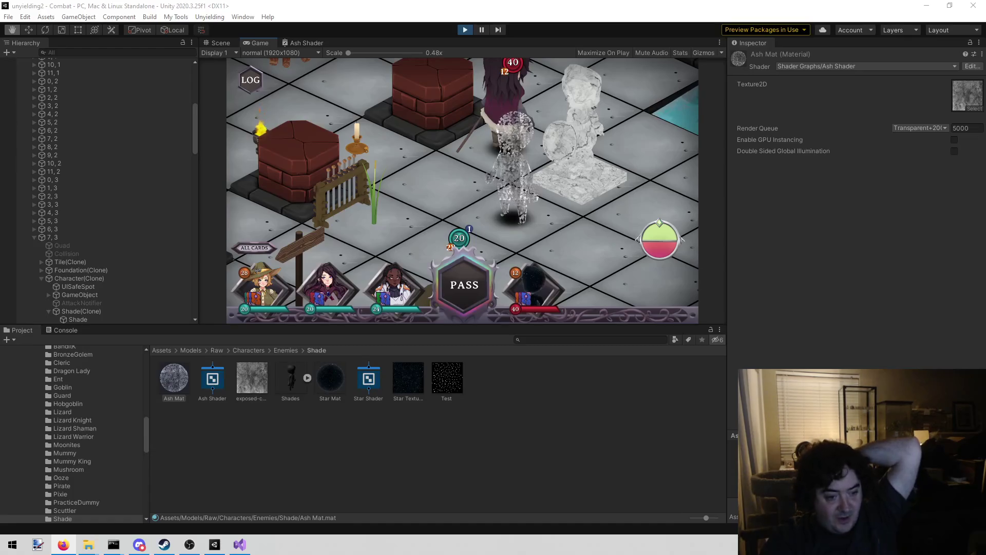
Change the Ash Shader graph's Multiply node B value from 0.1 to 0.
mouse_move(241, 548)
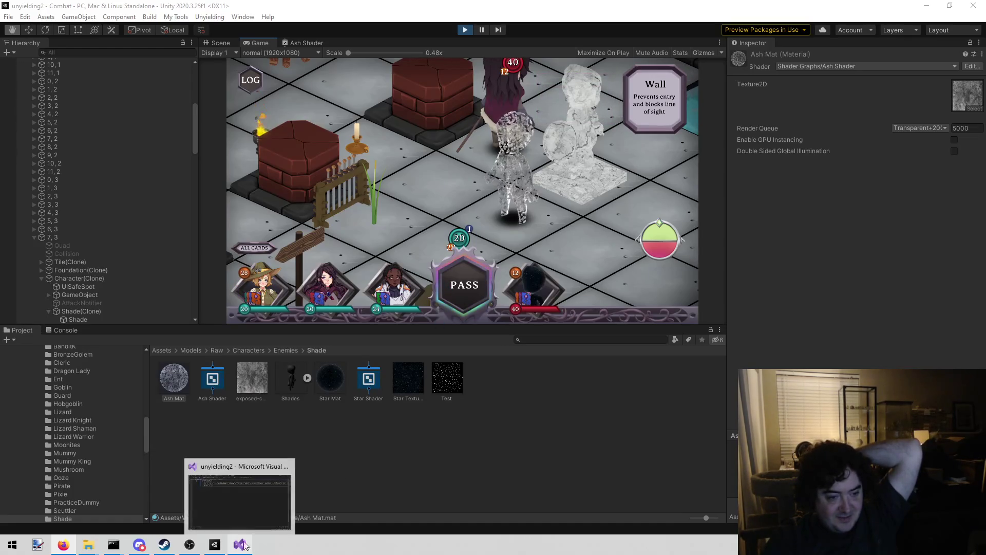
left_click(305, 41)
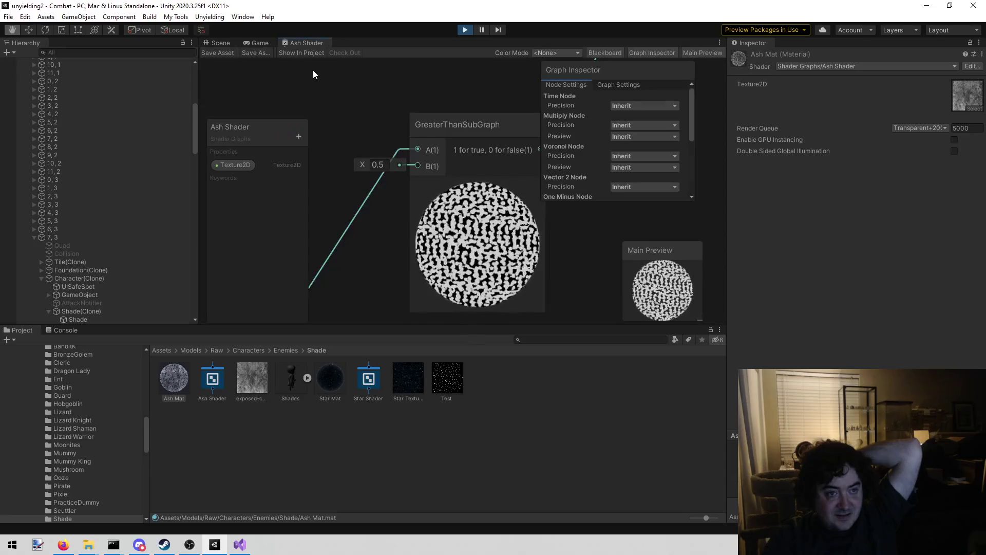
scroll(334, 114, "down", 5)
mouse_move(474, 185)
left_mouse_down()
mouse_move(430, 199)
mouse_move(513, 221)
left_mouse_up()
left_click_drag(359, 149, 375, 204)
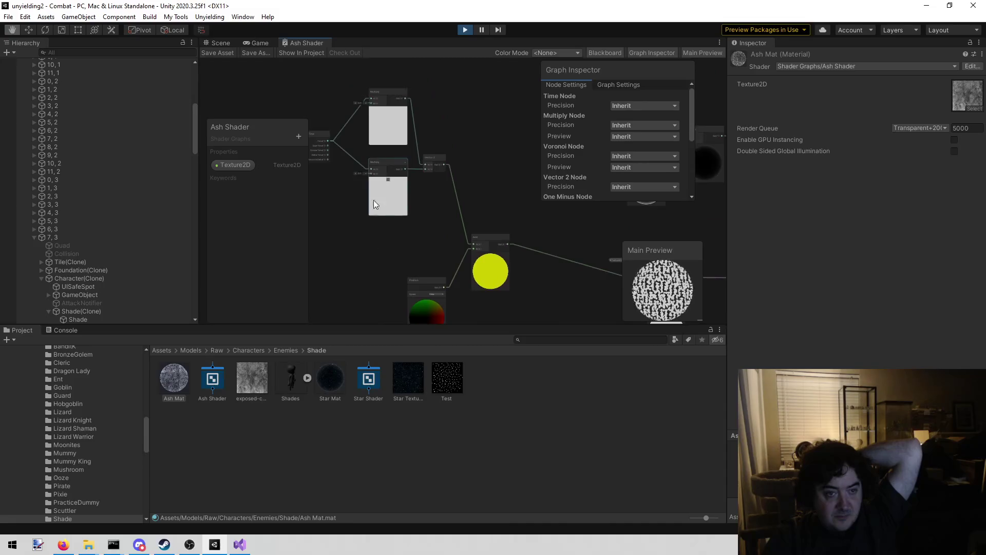
scroll(374, 204, "up", 8)
left_click(349, 192)
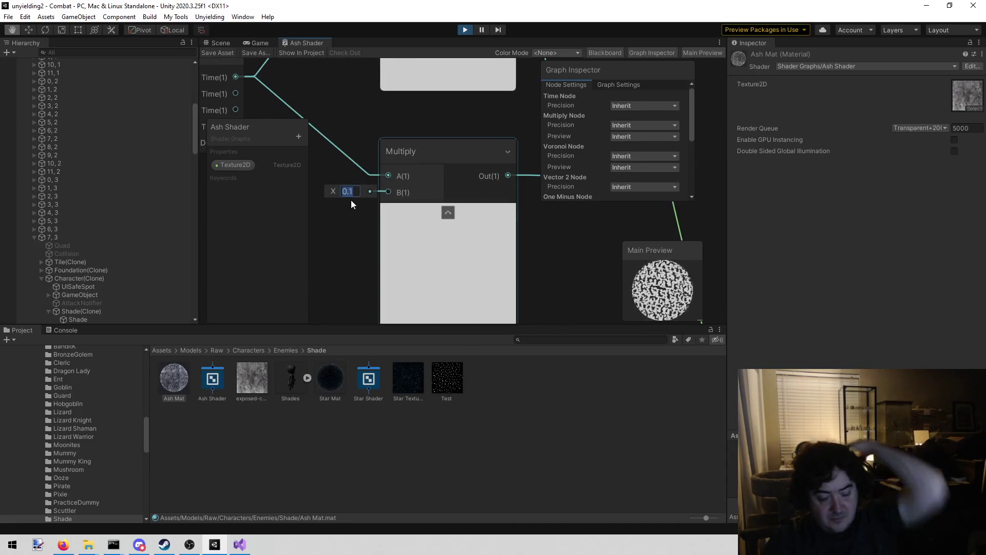
type("0")
Save the Ash Shader asset and return to the running Game view.
left_click_drag(346, 85, 366, 187)
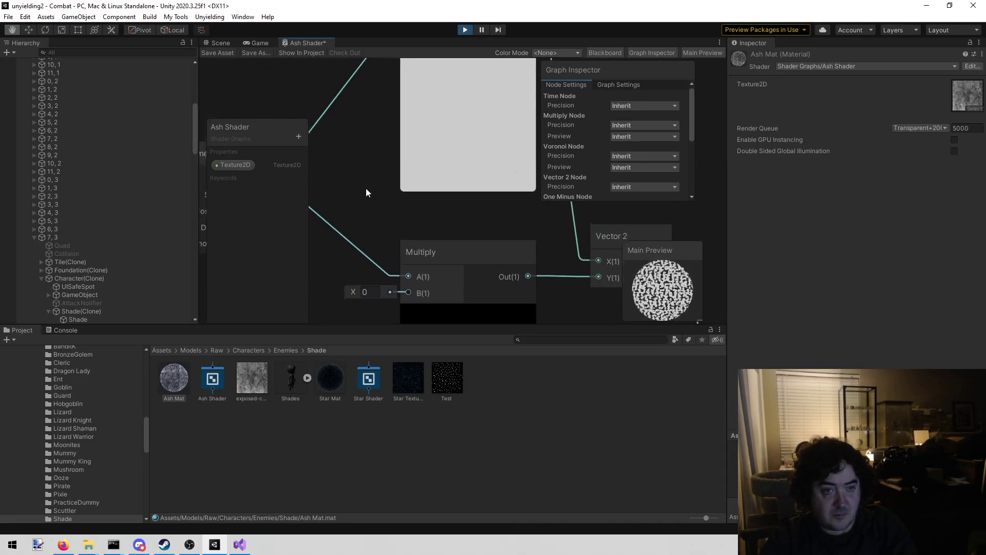
key("Tab")
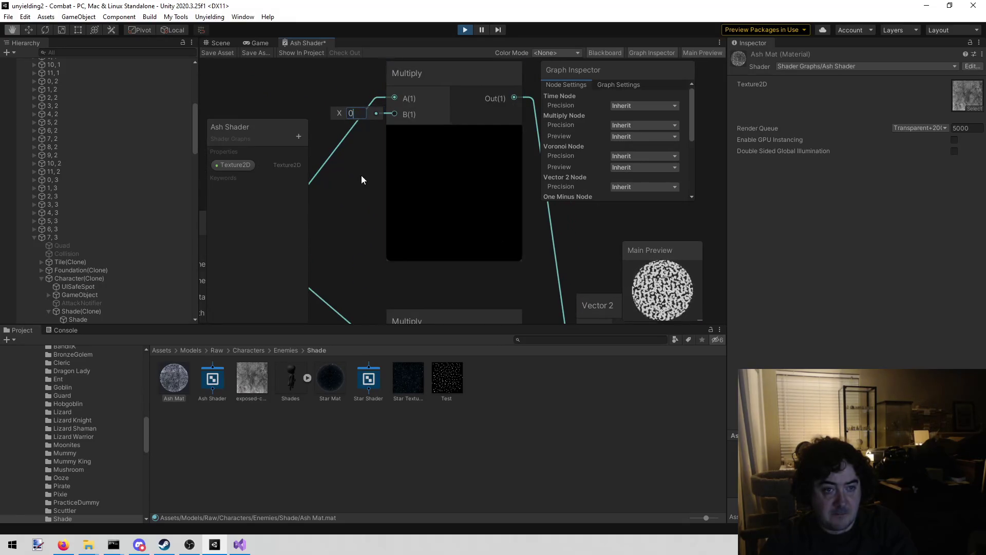
left_click(217, 52)
left_click(252, 43)
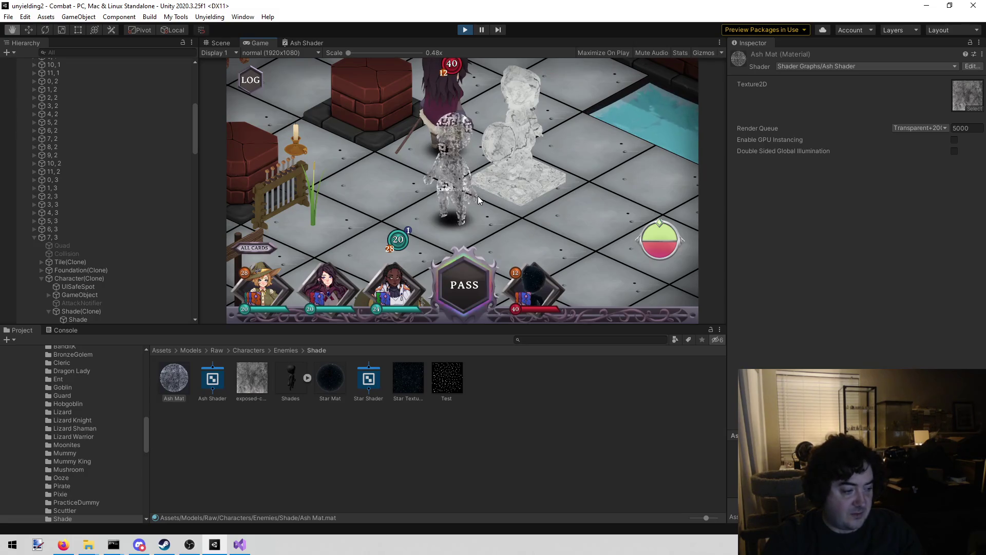
Check the Shade enemy's Titanic info in combat, then switch to the Scene view.
mouse_move(468, 211)
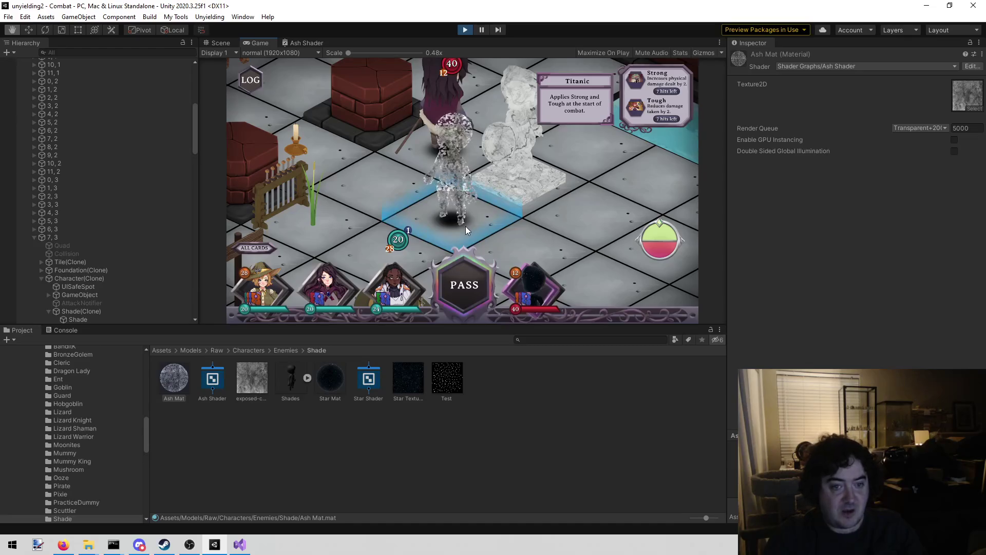
left_click(220, 42)
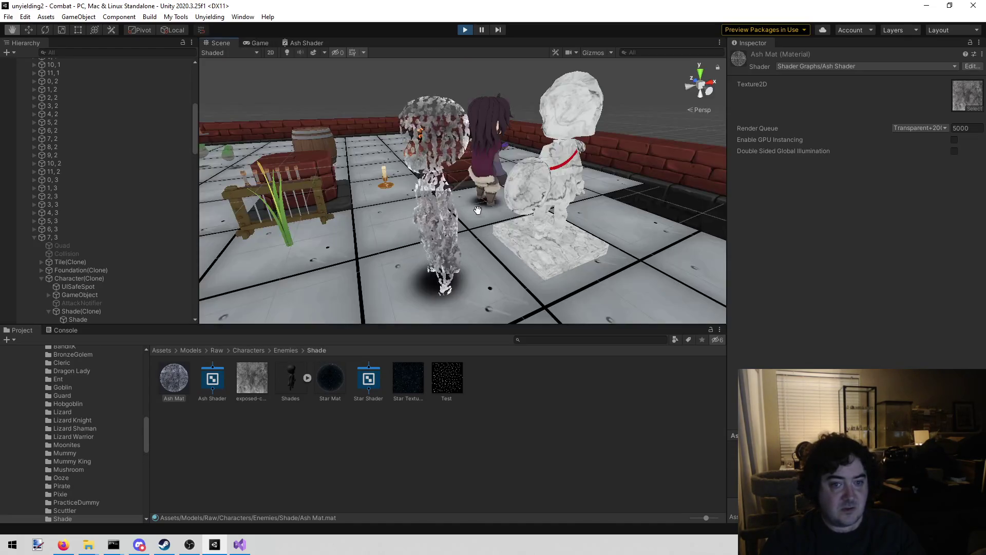
Trace the Guard statue's Statue material to the Statue texture's import settings, then select the Shade.
mouse_move(587, 232)
left_mouse_down()
mouse_move(402, 218)
mouse_move(591, 307)
left_mouse_up()
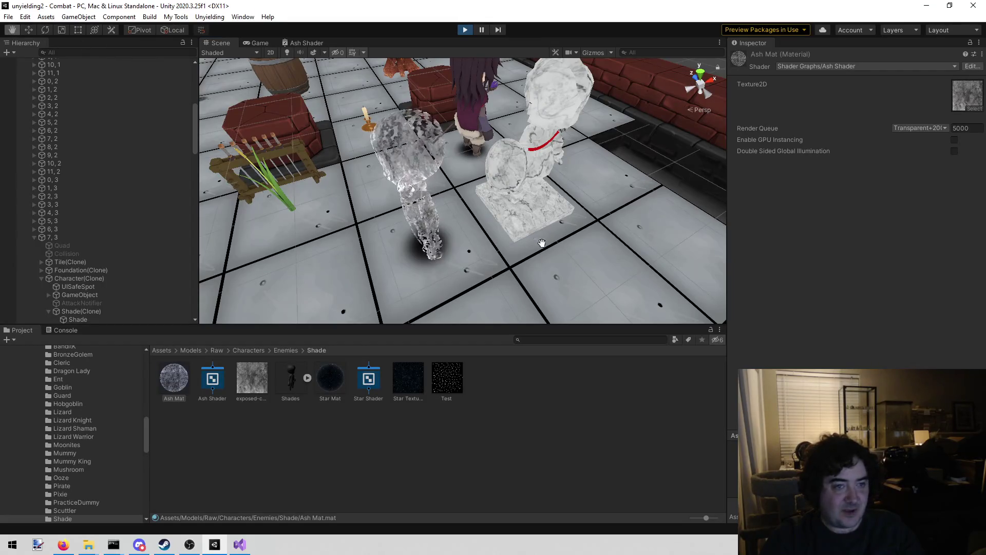
left_click(29, 29)
left_click(514, 240)
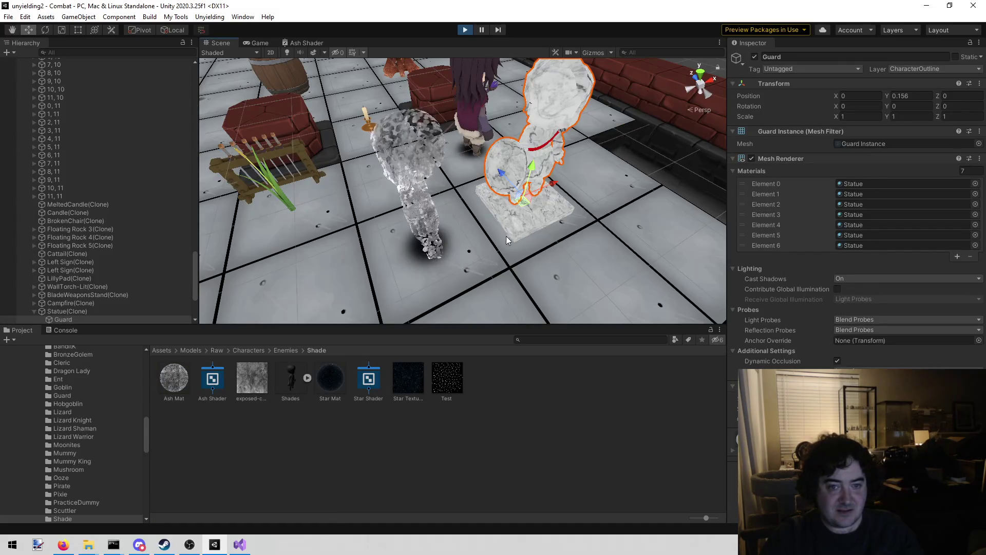
scroll(128, 257, "down", 3)
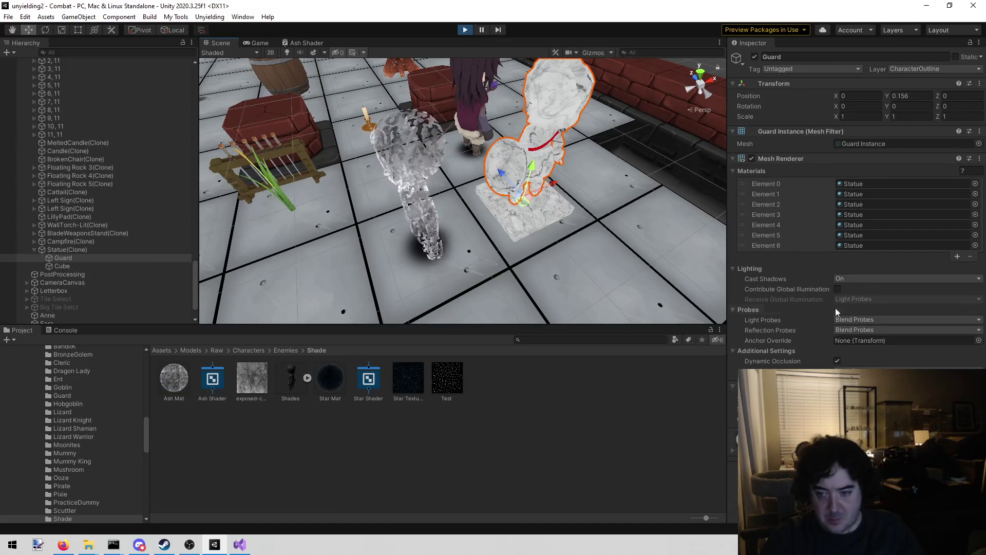
left_click(865, 225)
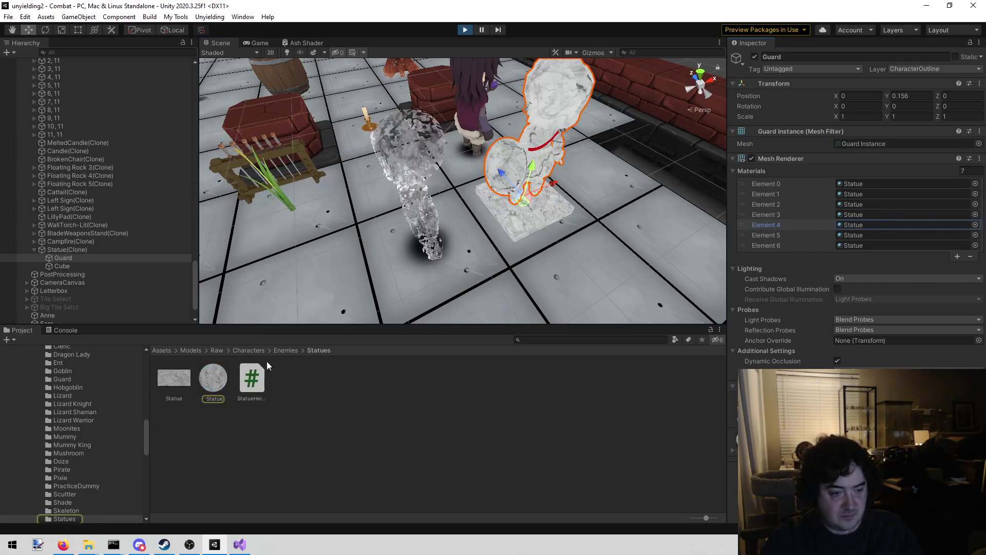
left_click(170, 375)
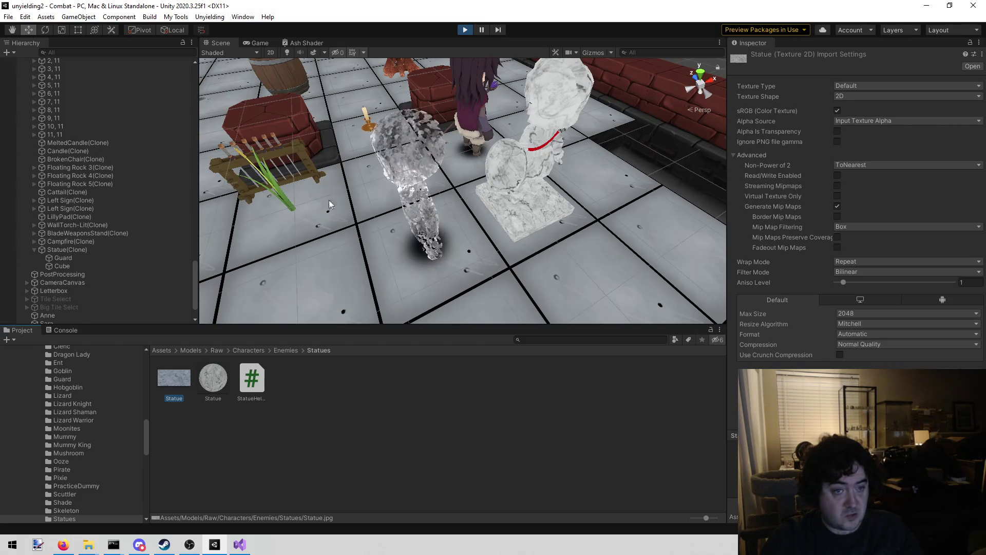
left_click(416, 218)
Assign the Statue texture to Ash Mat's Texture2D slot, found by searching 'stat', then view the game.
scroll(148, 227, "down", 4)
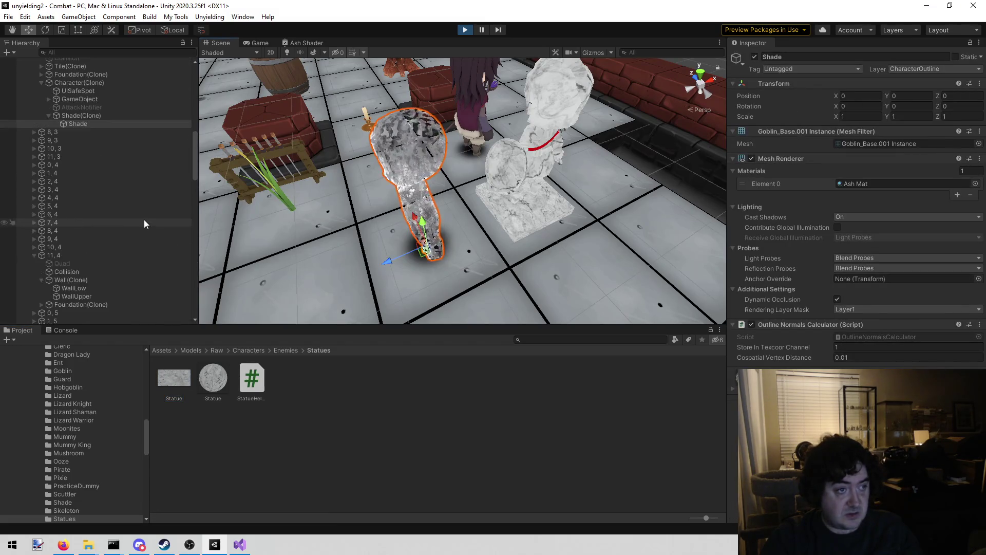
left_click(856, 184)
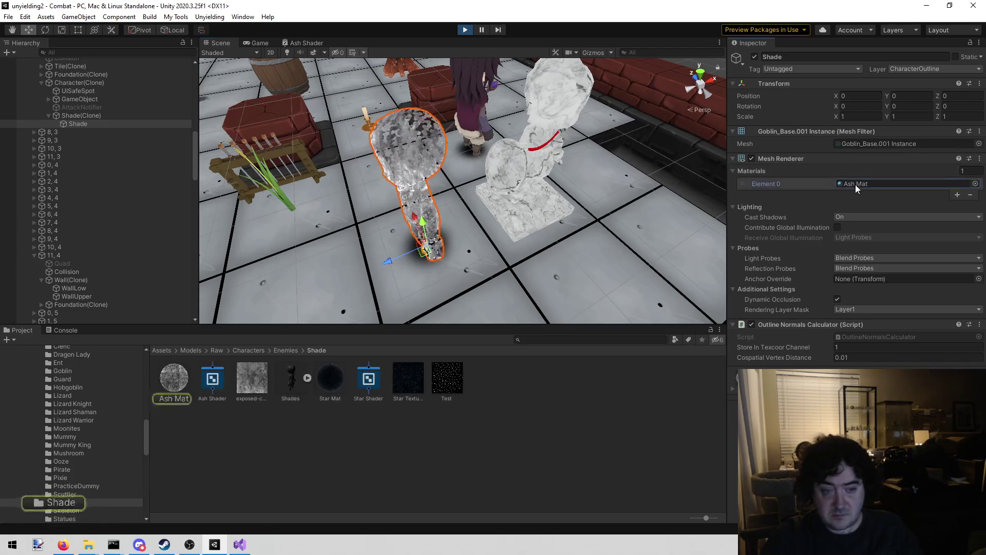
double_click(857, 184)
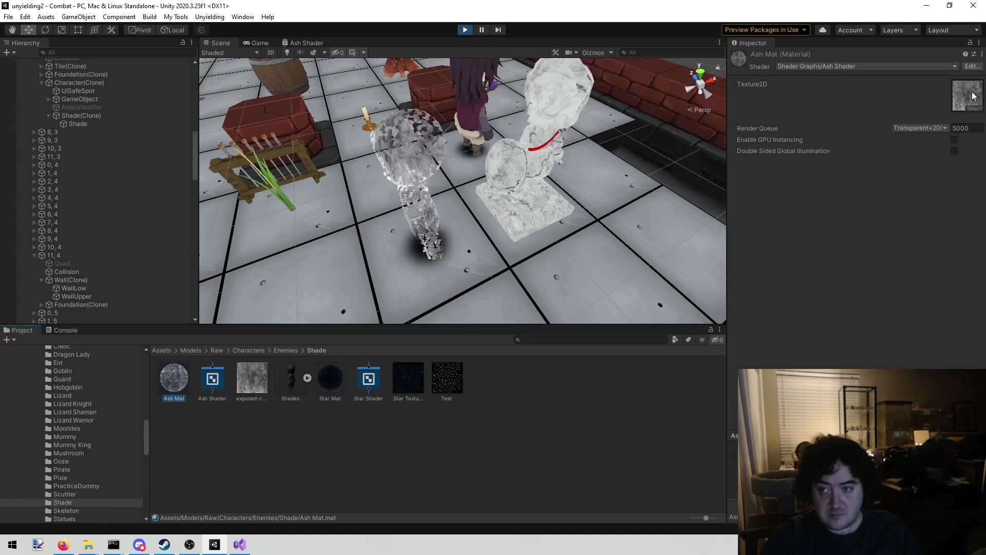
left_click(973, 107)
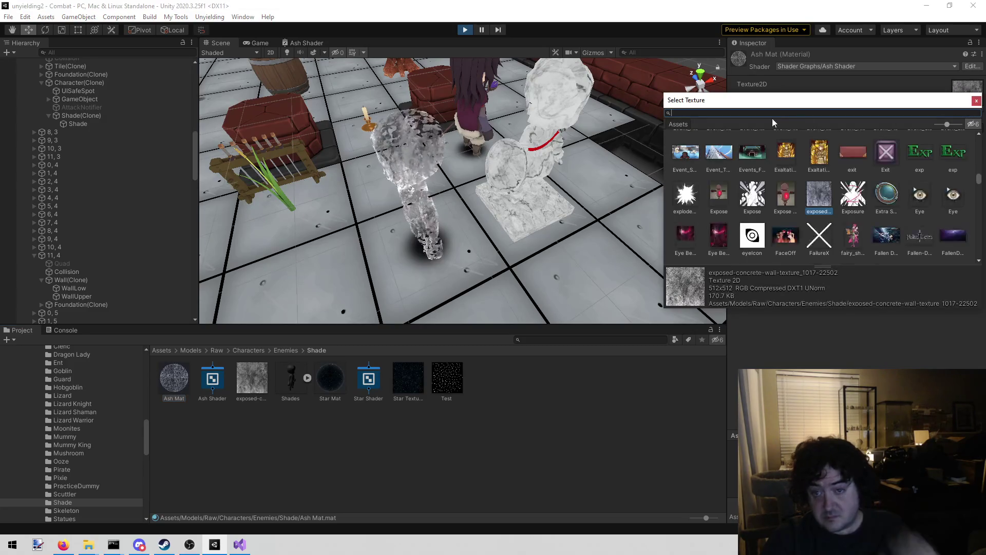
type("stat")
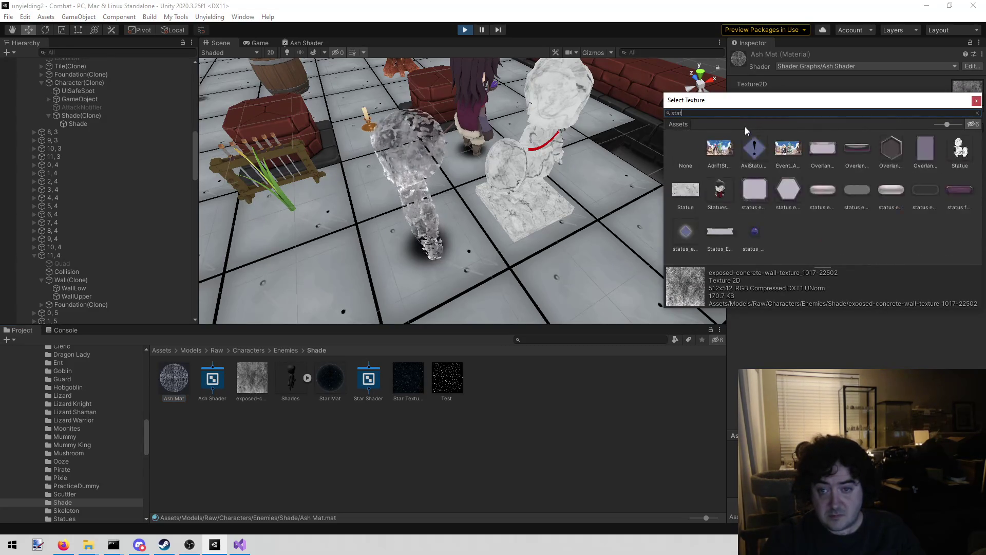
double_click(673, 195)
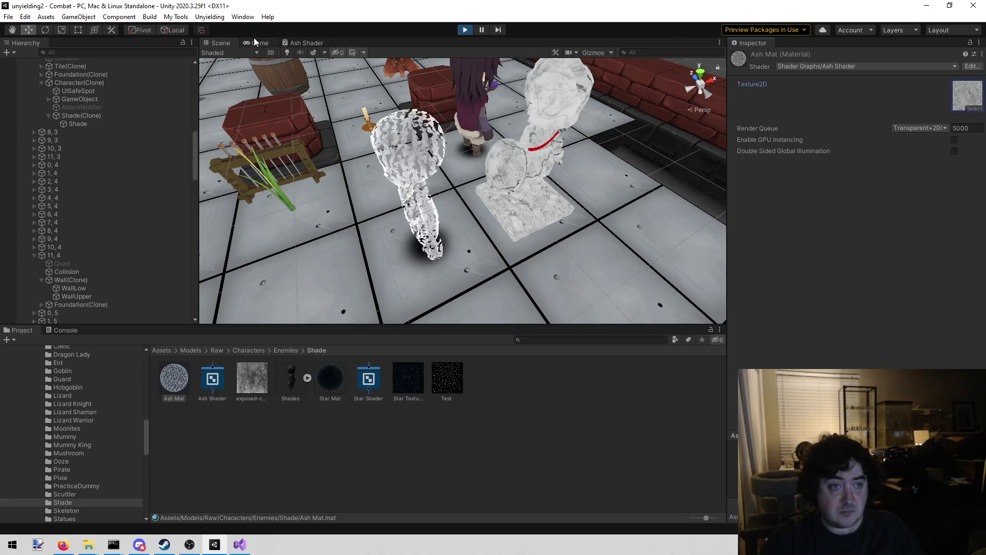
left_click(254, 40)
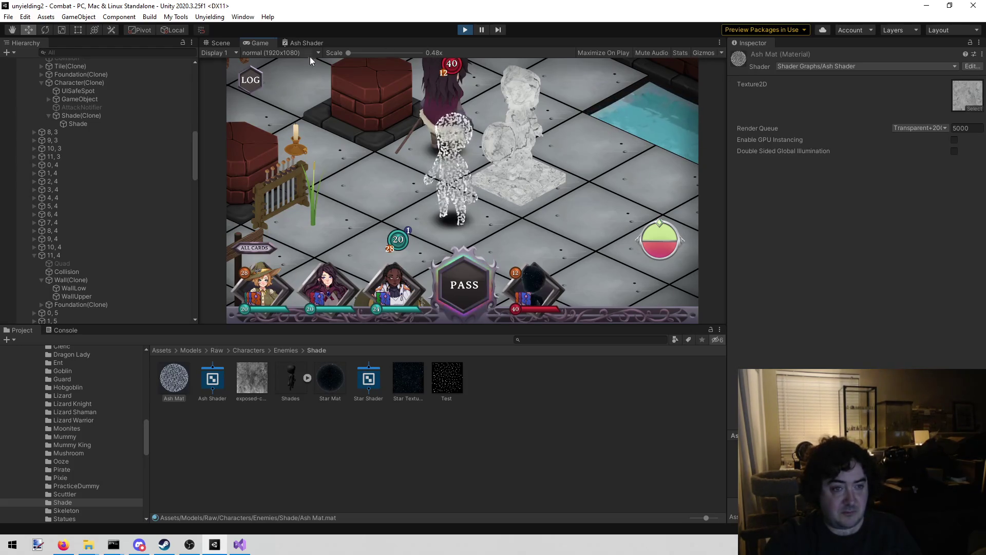
Reopen the Ash Shader graph, look over its nodes, and check the Shade in the running game.
left_click(305, 43)
scroll(371, 229, "down", 6)
left_click_drag(458, 215, 344, 82)
scroll(404, 82, "up", 8)
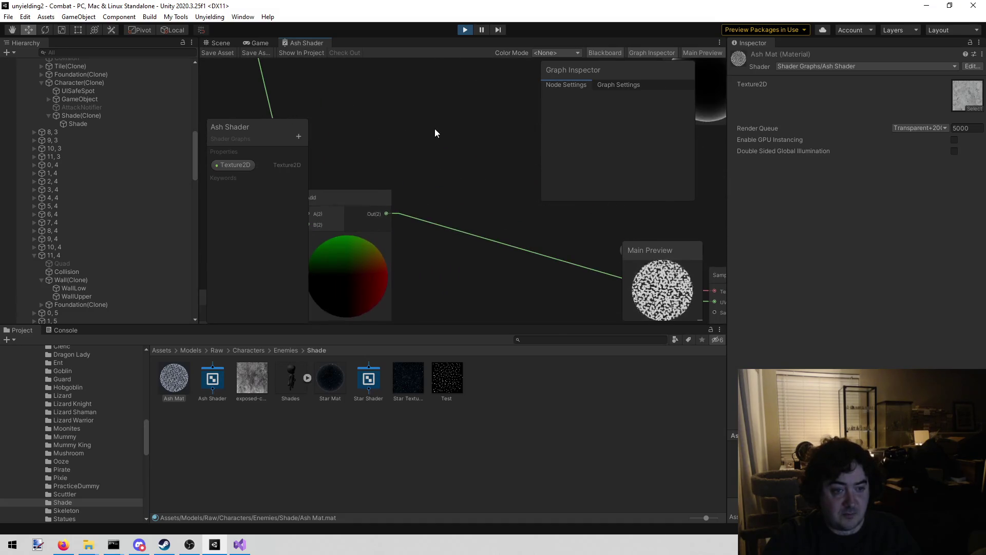
scroll(366, 107, "down", 3)
scroll(445, 145, "up", 3)
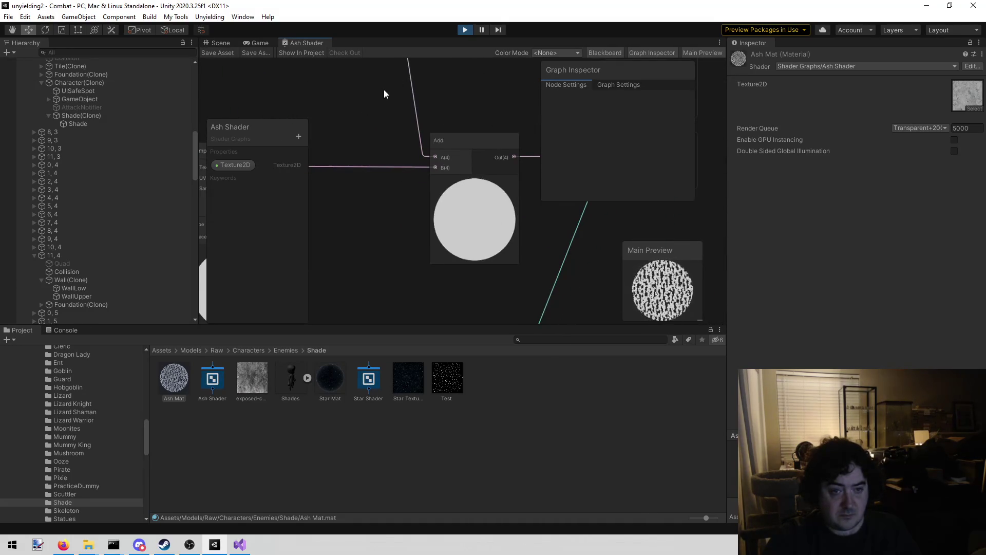
scroll(357, 230, "down", 3)
scroll(341, 198, "up", 2)
mouse_move(346, 199)
left_mouse_down()
mouse_move(399, 167)
mouse_move(374, 171)
left_mouse_up()
left_click(262, 44)
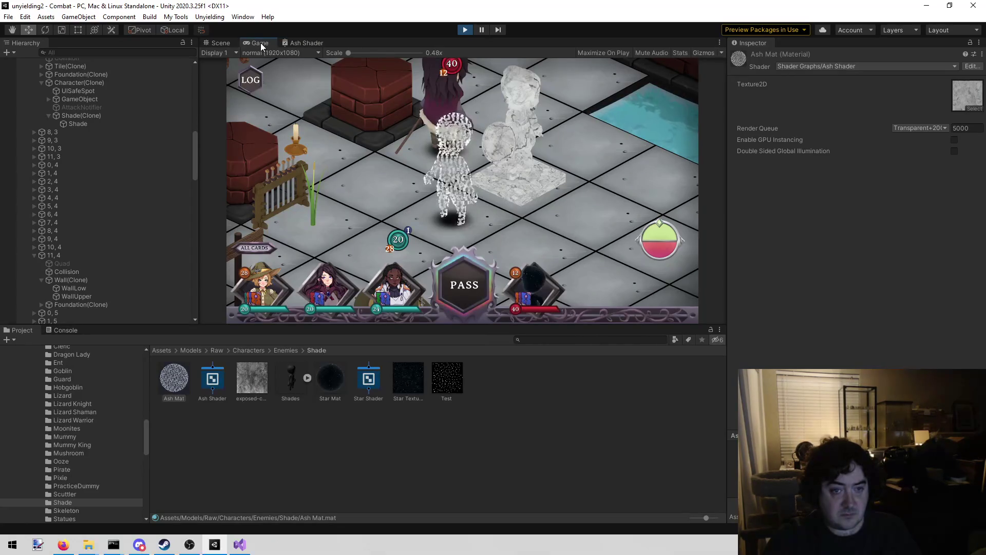
Wire Sample Texture 2D's RGBA(4) output directly into the Fragment's Base Color and view the result.
left_click(306, 43)
mouse_move(382, 140)
left_mouse_down()
mouse_move(399, 186)
mouse_move(425, 122)
left_mouse_up()
left_click_drag(495, 254, 453, 178)
scroll(454, 205, "up", 1)
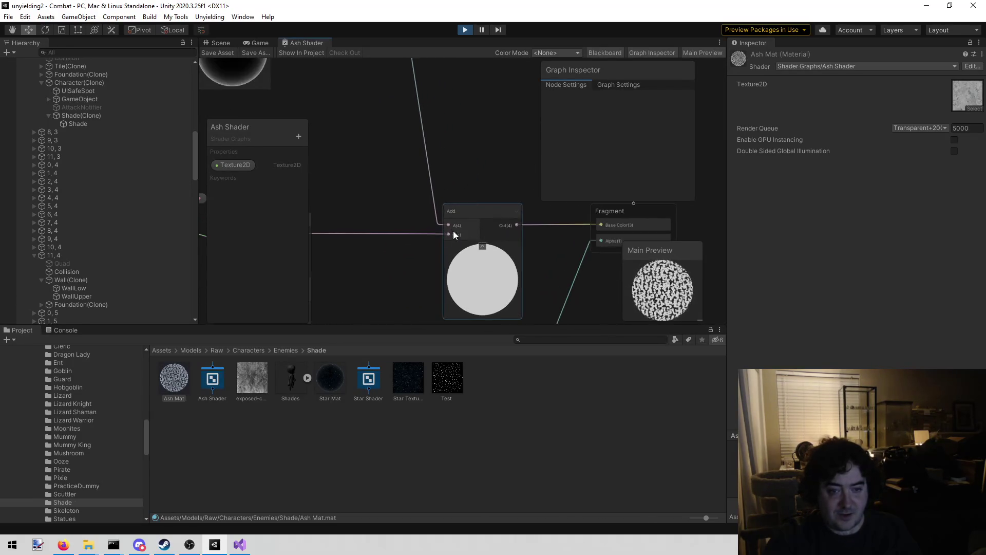
scroll(420, 239, "down", 1)
scroll(420, 239, "down", 1)
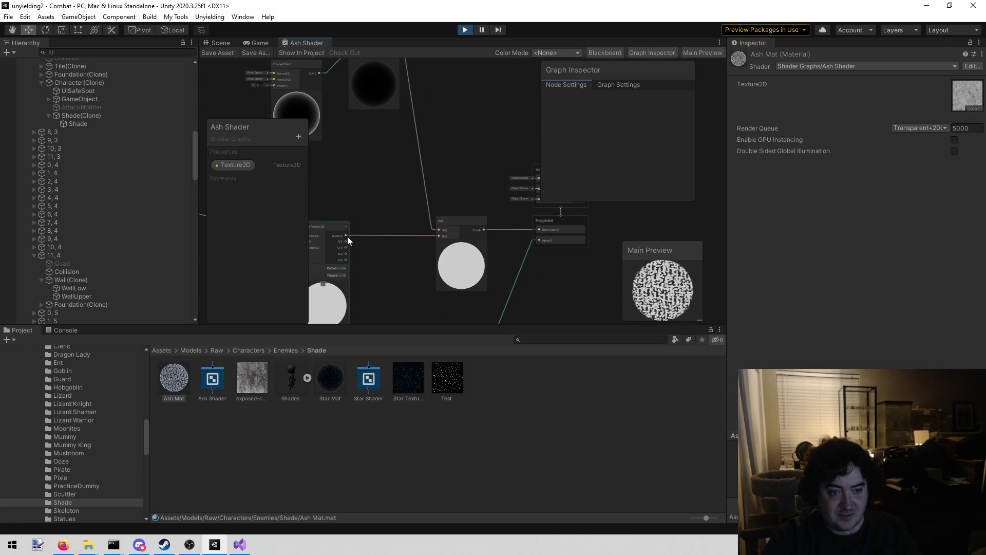
left_click_drag(346, 234, 538, 229)
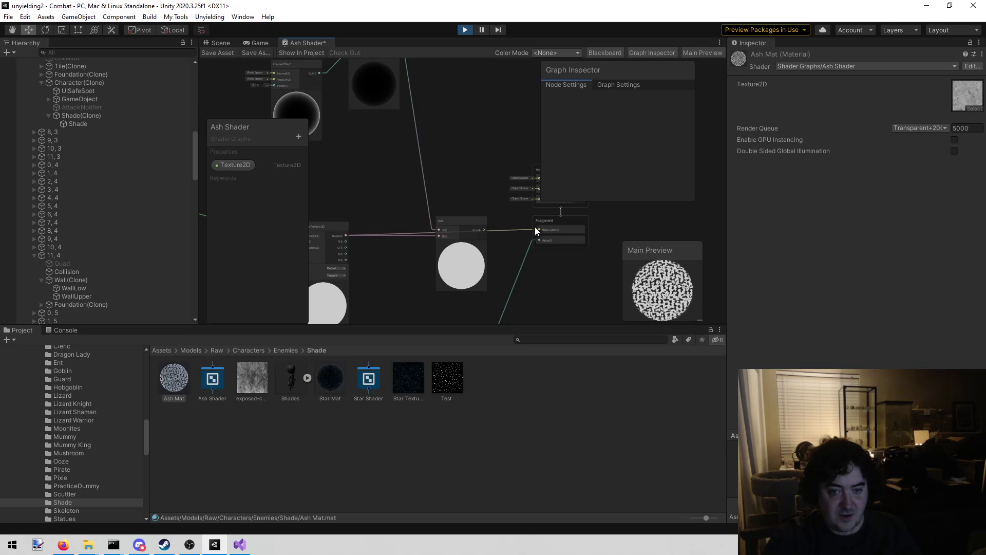
left_click(260, 44)
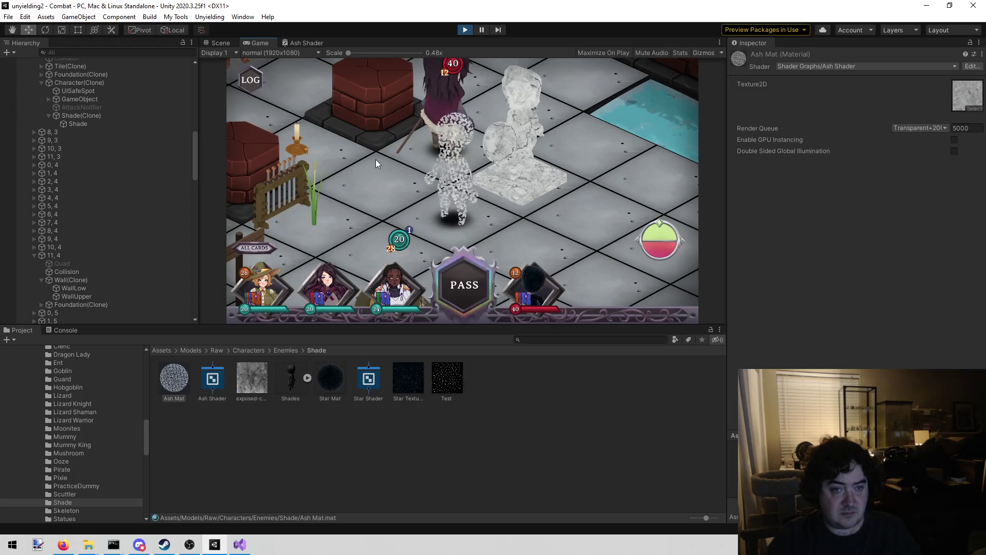
Look at the Shade's new ash look, then go back to the Ash Shader graph's Add node.
mouse_move(365, 86)
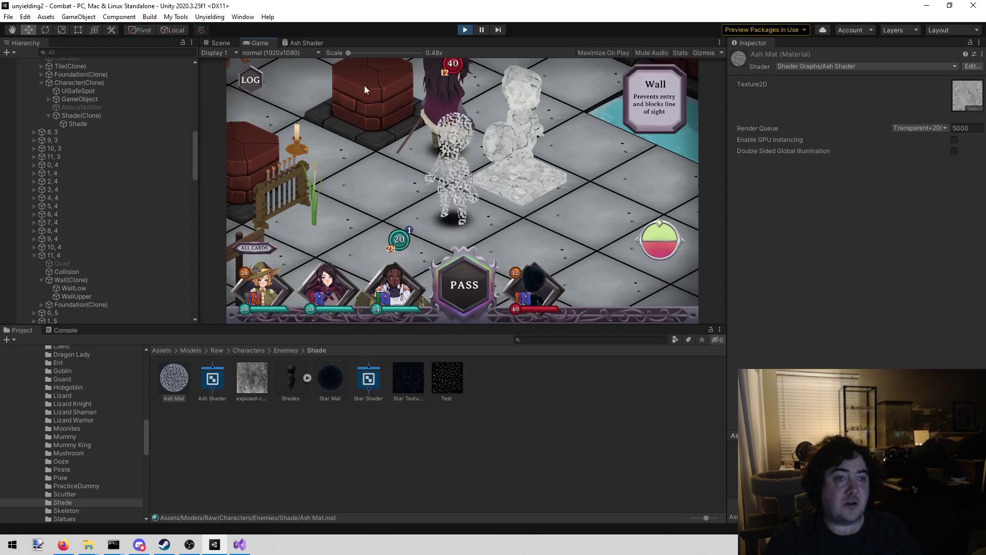
left_click(307, 43)
mouse_move(376, 163)
left_mouse_down()
mouse_move(437, 114)
mouse_move(418, 112)
left_mouse_up()
Delete the two leftover nodes at the top of the Ash Shader graph.
scroll(434, 154, "up", 3)
scroll(431, 159, "down", 1)
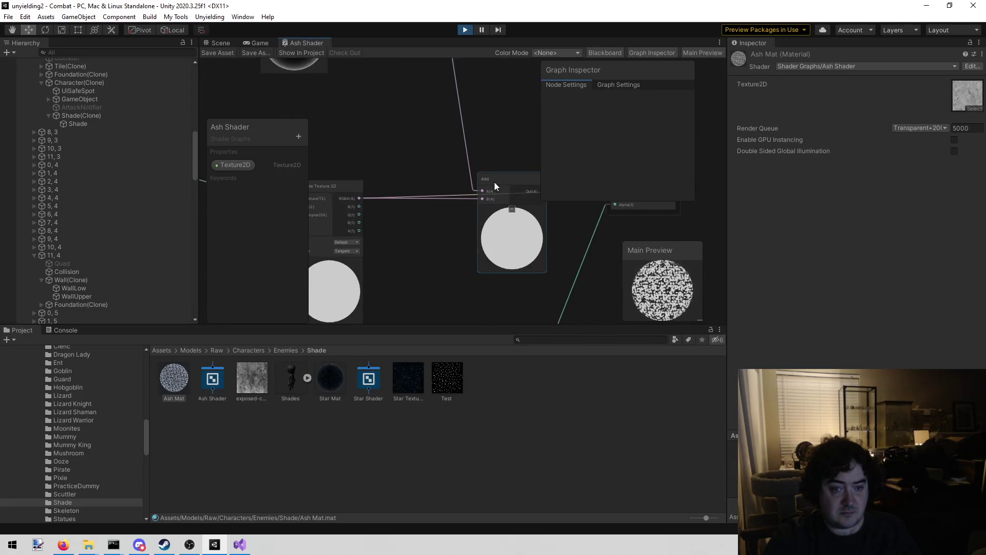
left_click(503, 180)
scroll(426, 193, "down", 5)
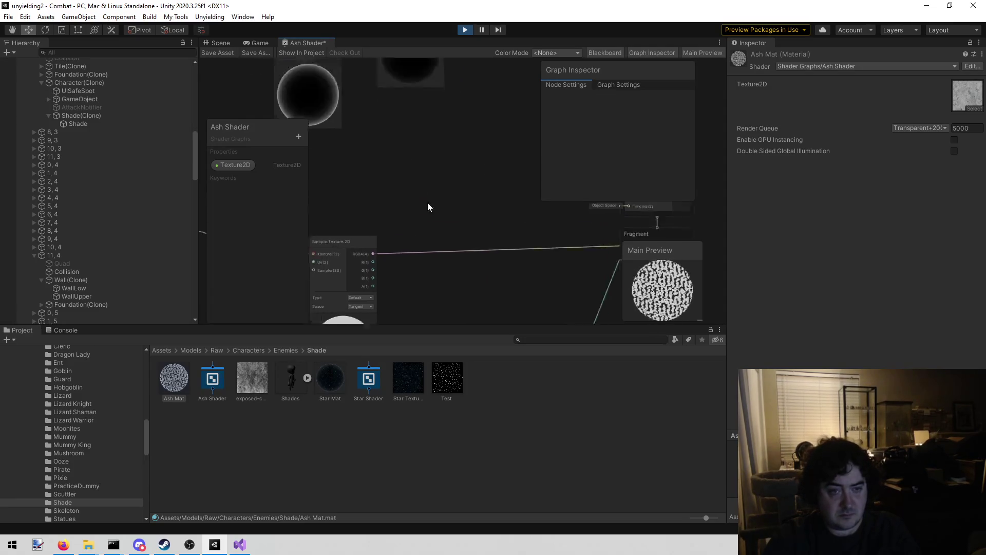
mouse_move(378, 179)
left_mouse_down()
mouse_move(355, 190)
mouse_move(365, 173)
mouse_move(341, 151)
left_mouse_up()
key("Delete")
Add a basic Color input node to the graph, found by searching 'color'.
scroll(371, 167, "up", 2)
right_click(389, 143)
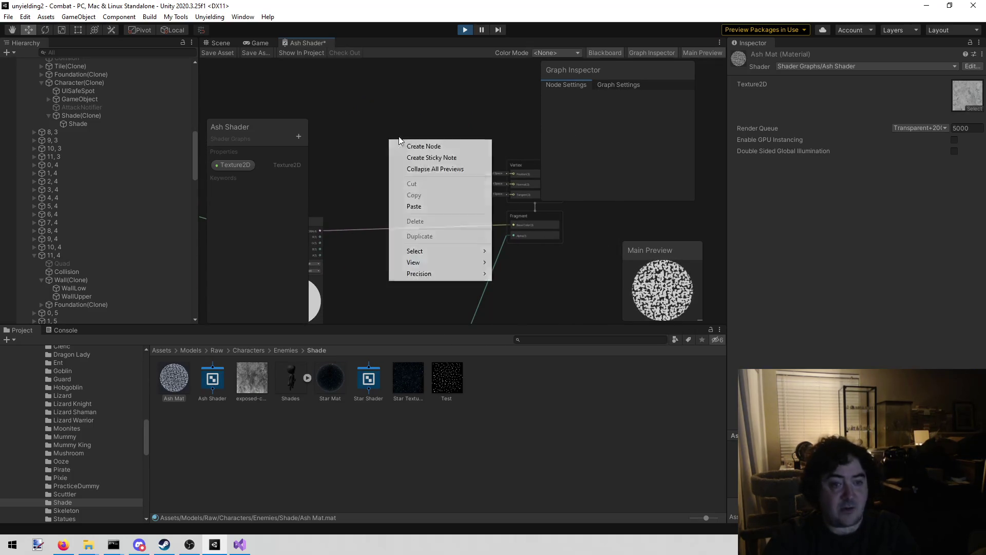
left_click(411, 144)
type("color")
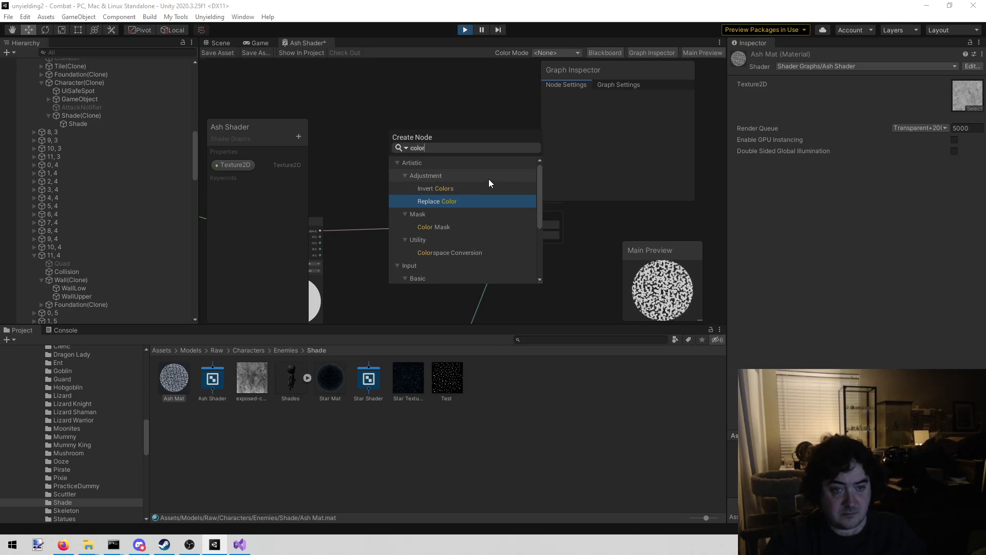
scroll(488, 181, "down", 3)
scroll(445, 248, "up", 3)
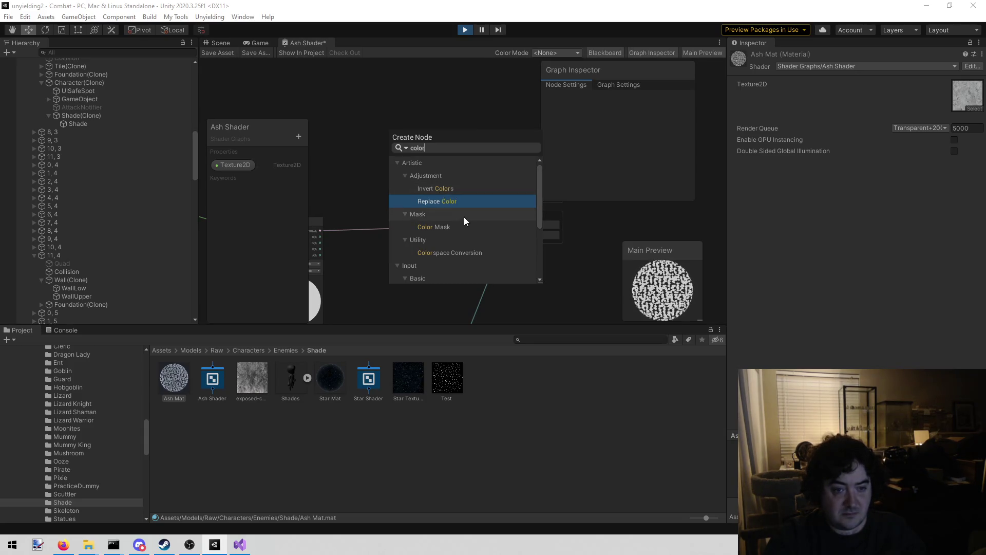
scroll(464, 216, "down", 3)
left_click(451, 229)
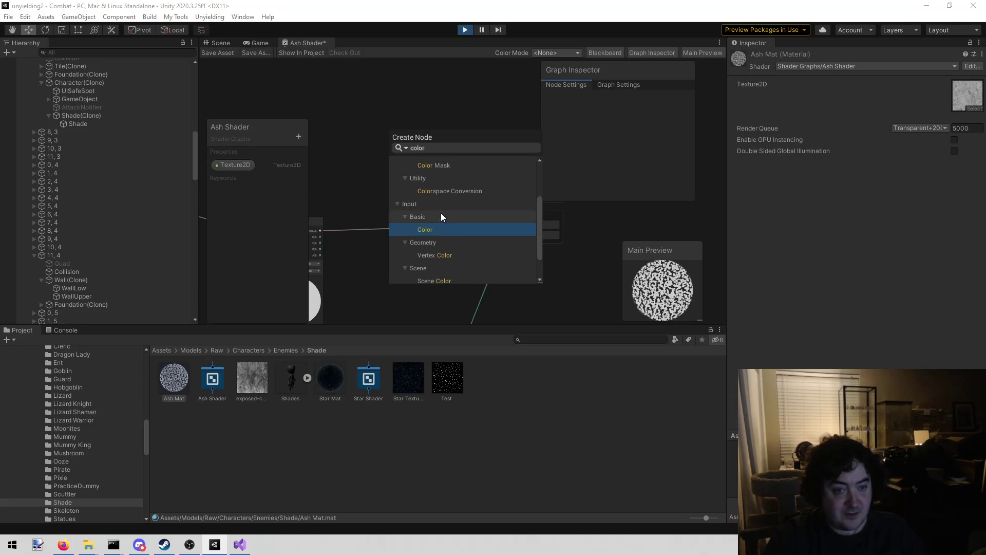
left_click(443, 229)
Change the Color node's colour from black to white.
scroll(427, 200, "up", 5)
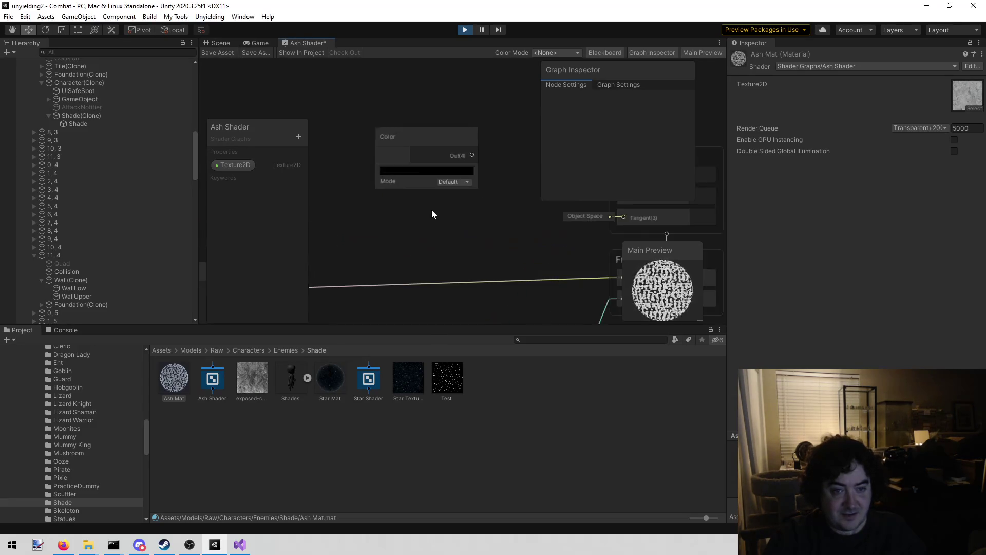
scroll(420, 211, "down", 3)
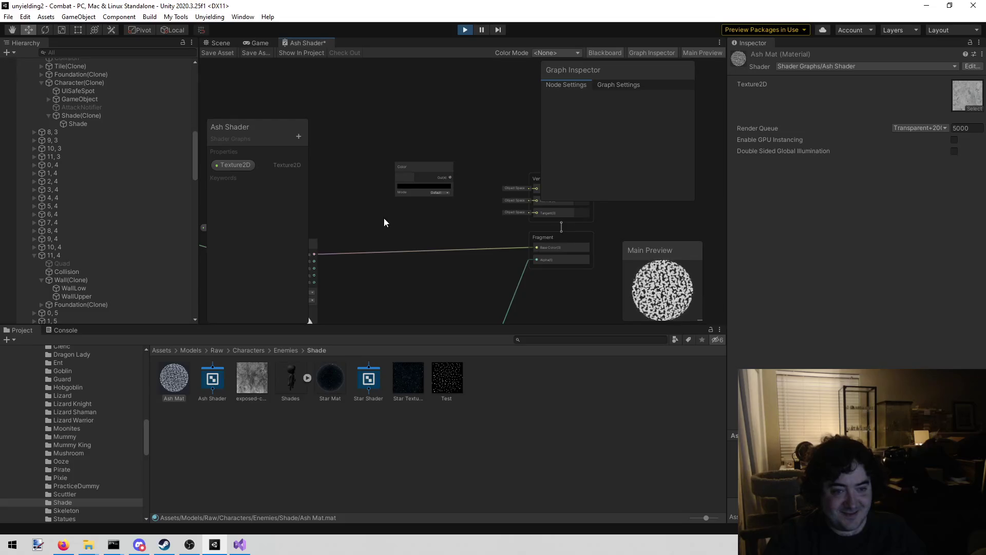
scroll(383, 221, "up", 5)
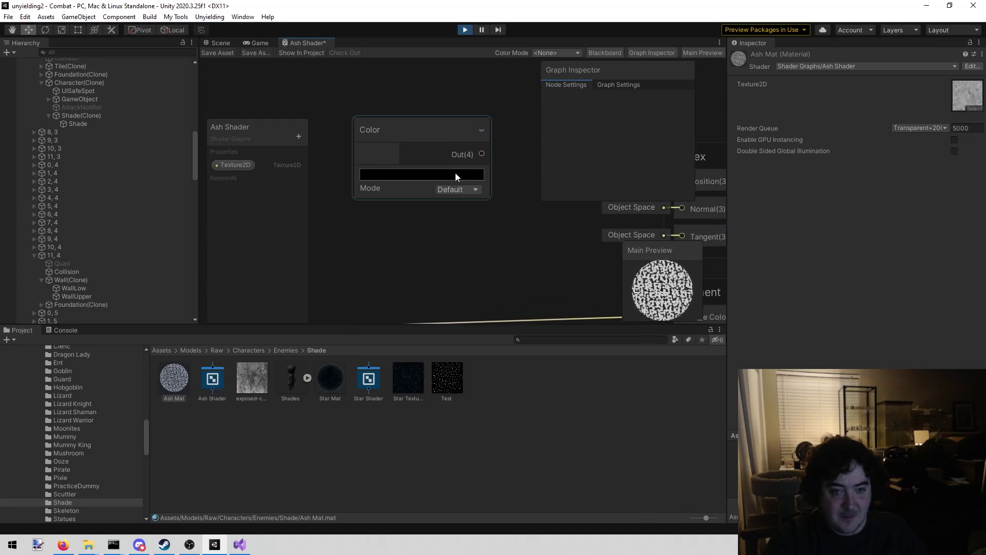
left_click(453, 188)
left_click(396, 232)
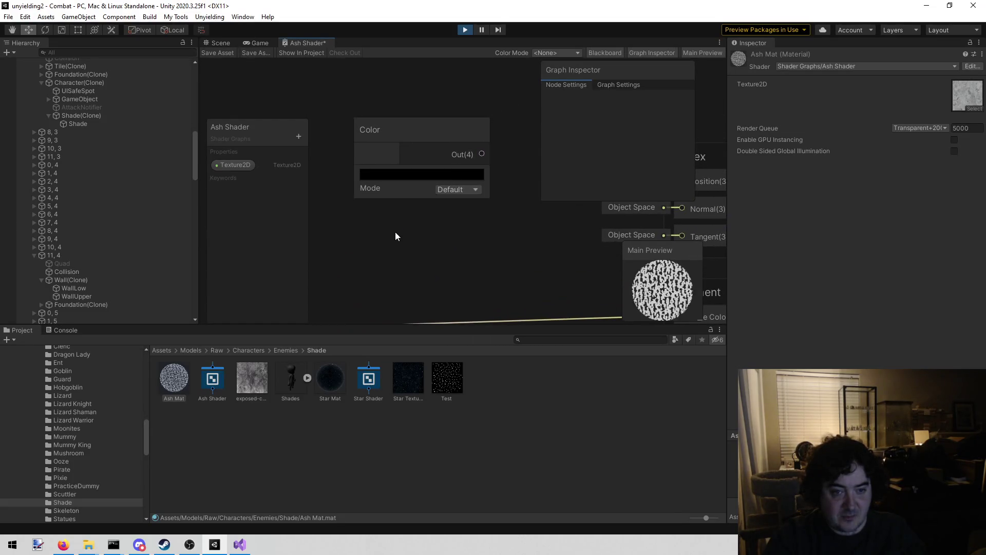
left_click(405, 175)
mouse_move(441, 266)
left_mouse_down()
mouse_move(431, 267)
mouse_move(425, 215)
mouse_move(436, 284)
left_mouse_up()
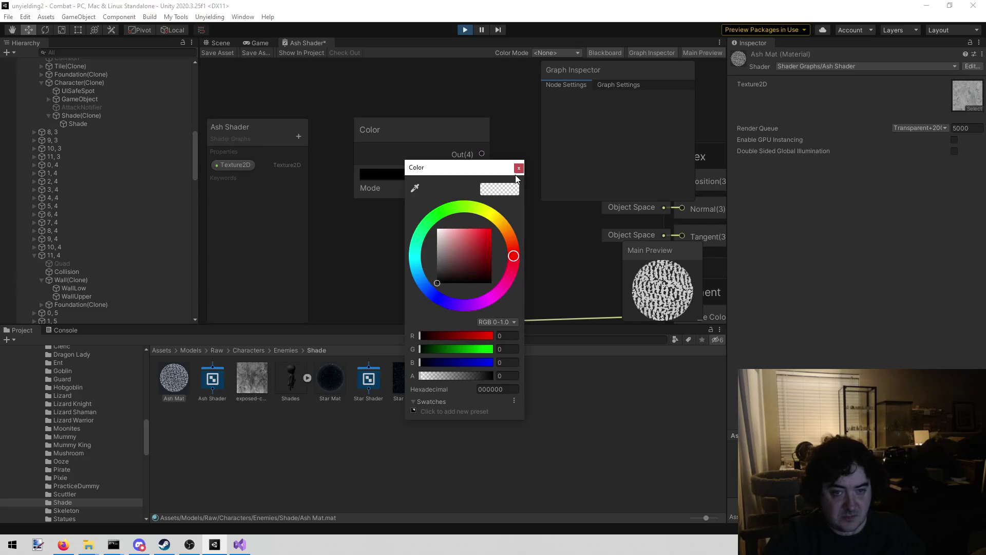
left_click(519, 170)
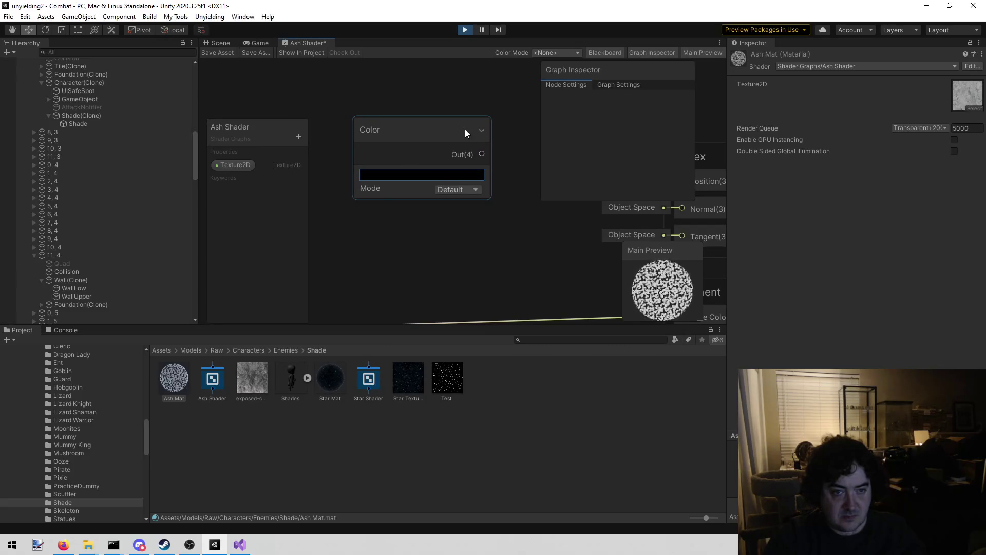
Delete the Color node from the graph.
scroll(416, 217, "down", 3)
mouse_move(388, 242)
left_mouse_down()
mouse_move(440, 211)
mouse_move(411, 219)
left_mouse_up()
scroll(439, 212, "down", 2)
left_click(492, 133)
key("Delete")
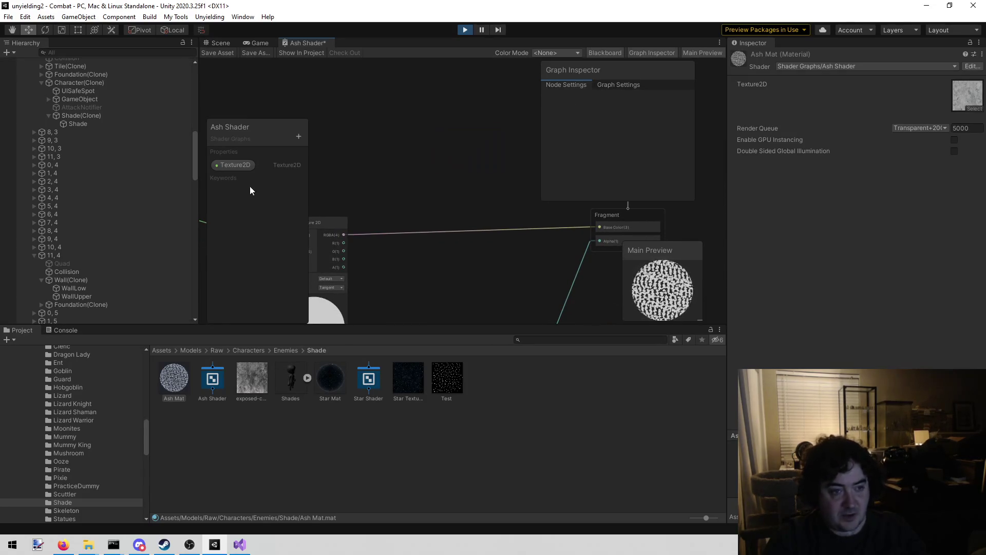
Create a Color property named 'Tint' on the Blackboard.
left_click(297, 140)
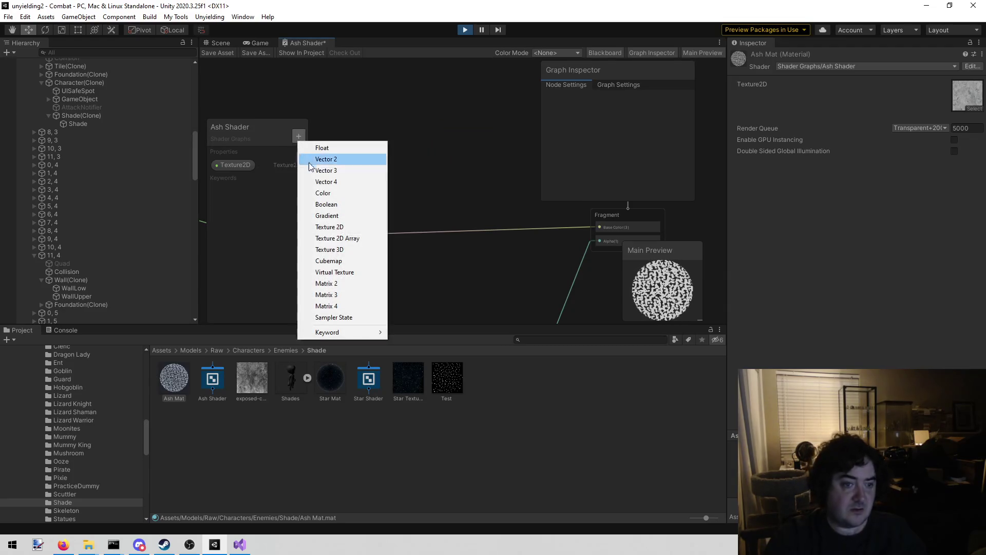
left_click(331, 193)
type("Tint")
key("Return")
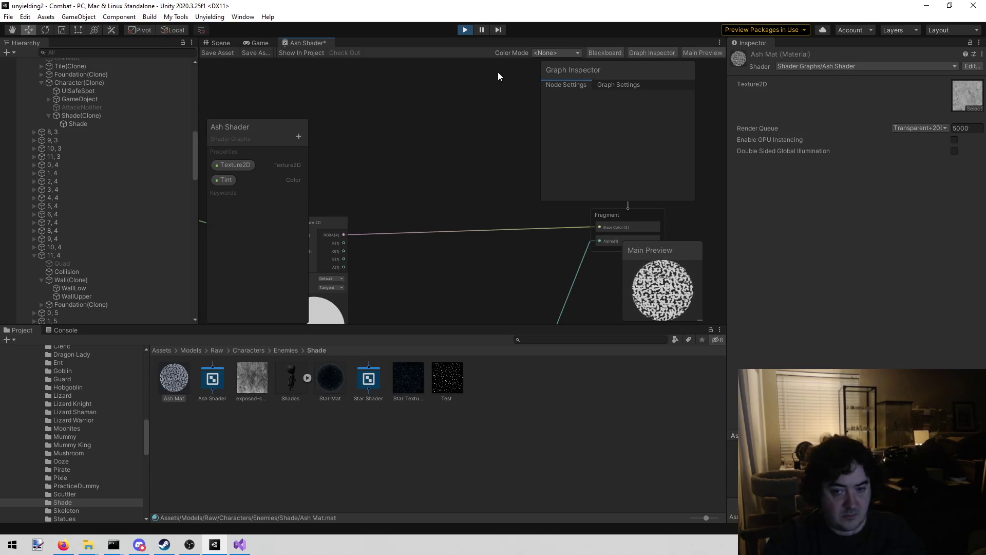
Add a Multiply node taking texture RGBA in B and Tint in A, outputting to Base Color.
right_click(430, 145)
left_click(448, 148)
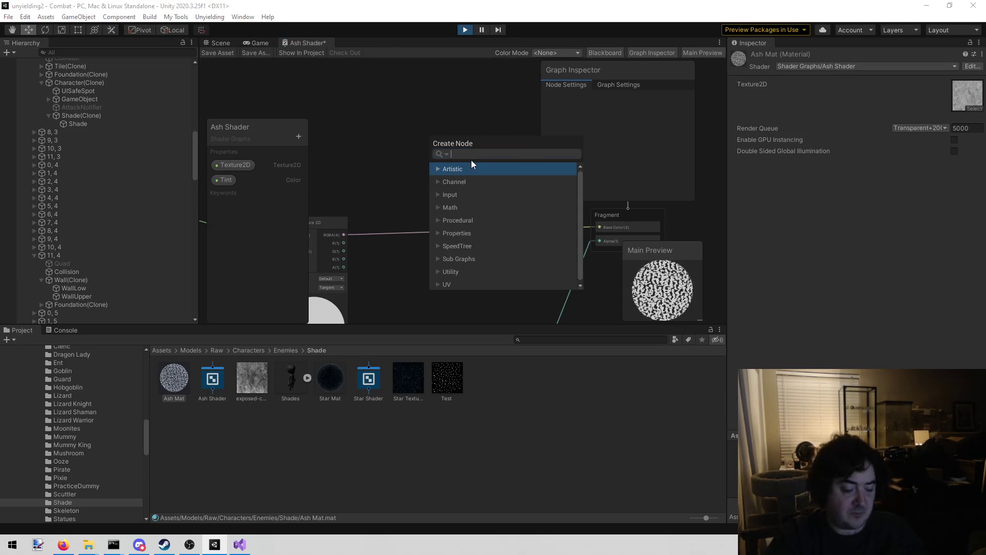
type("mul")
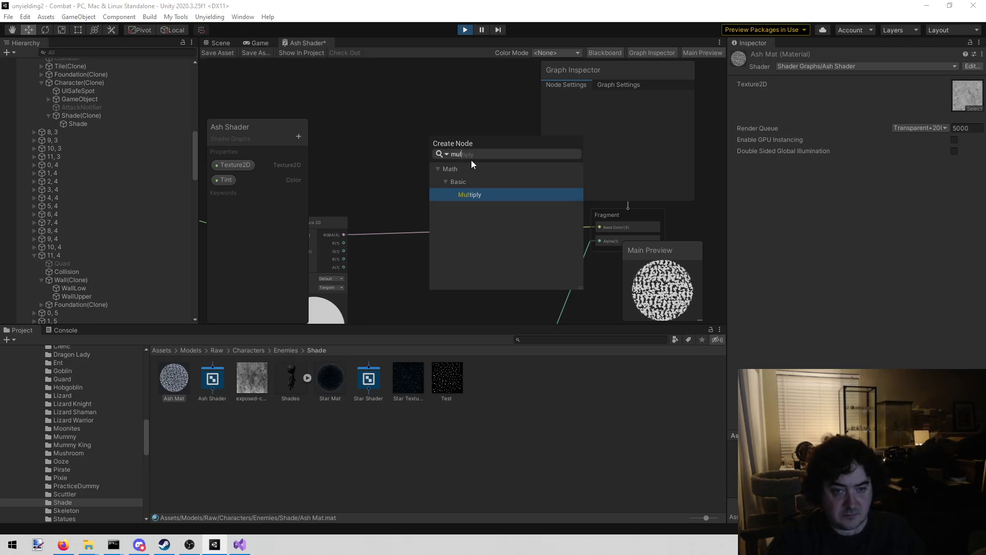
key("Return")
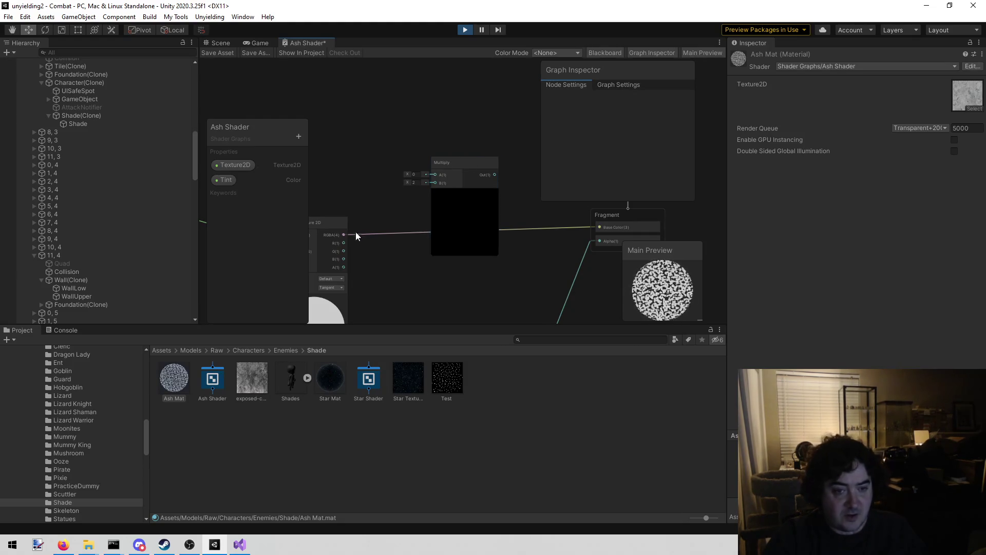
left_click_drag(346, 236, 439, 184)
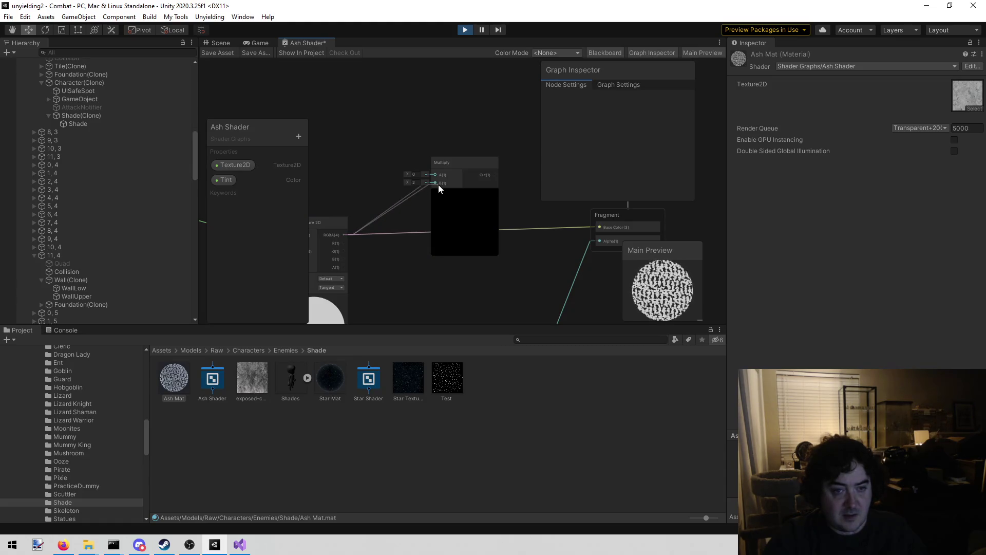
mouse_move(231, 181)
left_mouse_down()
mouse_move(381, 136)
mouse_move(404, 138)
mouse_move(434, 174)
left_mouse_up()
left_click_drag(467, 134, 337, 128)
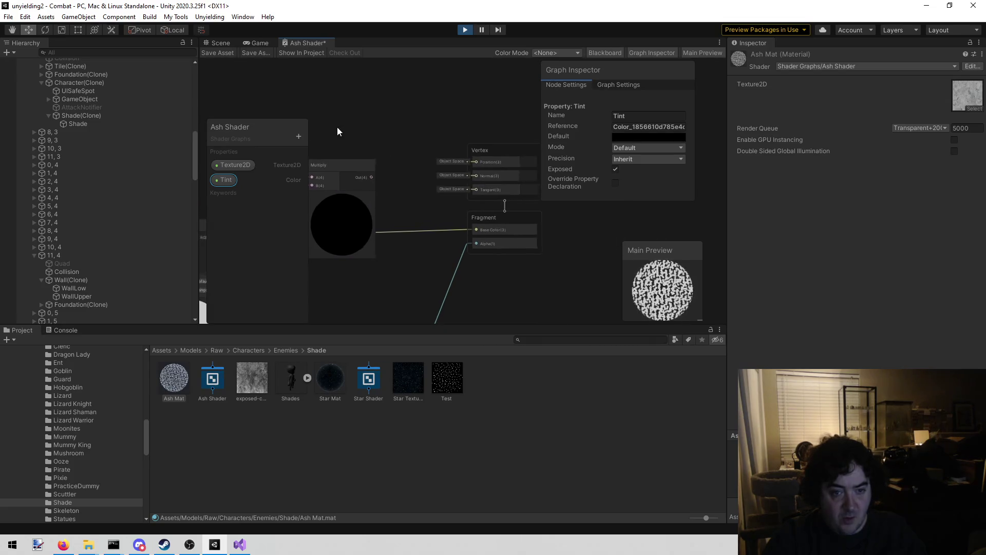
left_click_drag(372, 177, 472, 229)
Save the shader and set Ash Mat's Tint to a light grey.
left_click(218, 55)
left_click(256, 43)
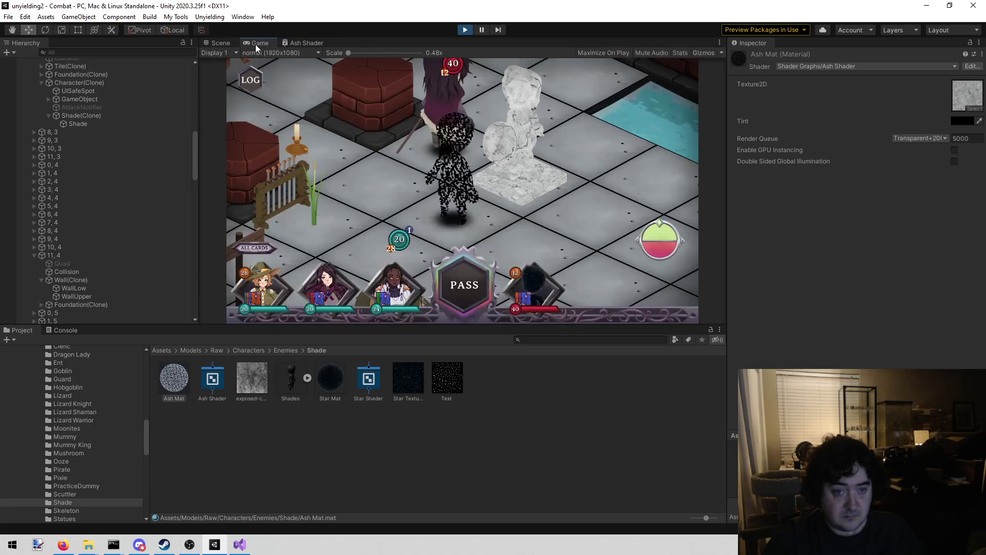
left_click(962, 121)
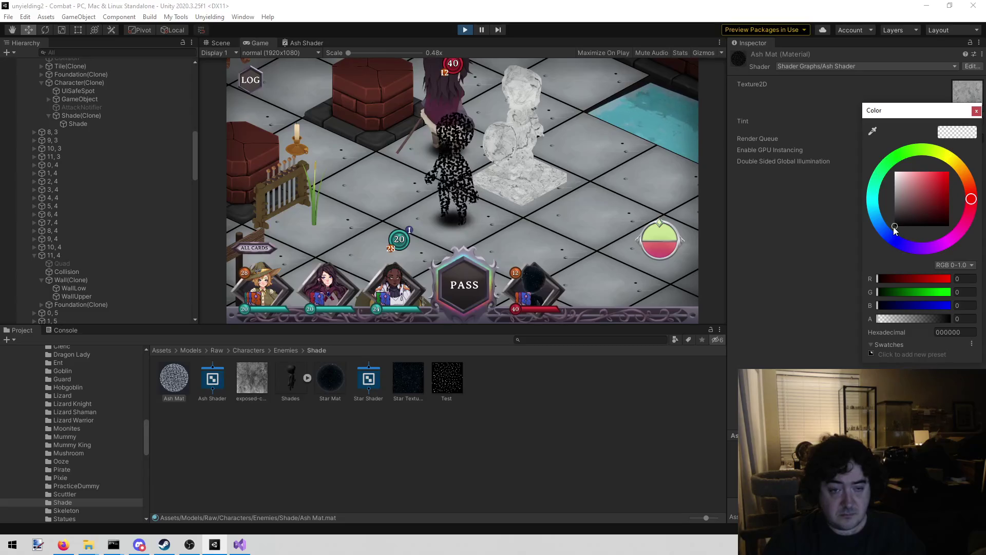
left_click(898, 210)
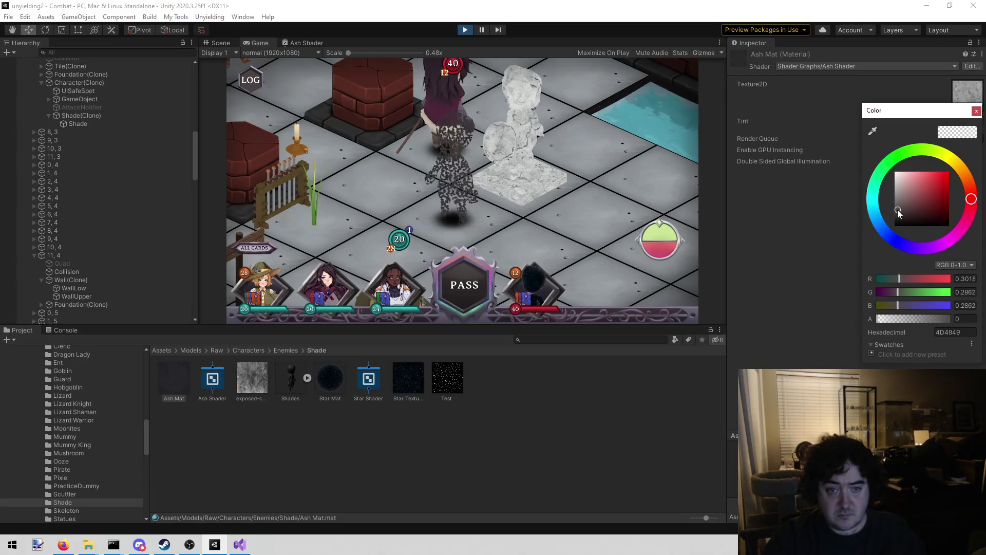
mouse_move(887, 211)
left_mouse_down()
mouse_move(885, 220)
mouse_move(883, 192)
mouse_move(899, 186)
mouse_move(883, 163)
mouse_move(893, 186)
left_mouse_up()
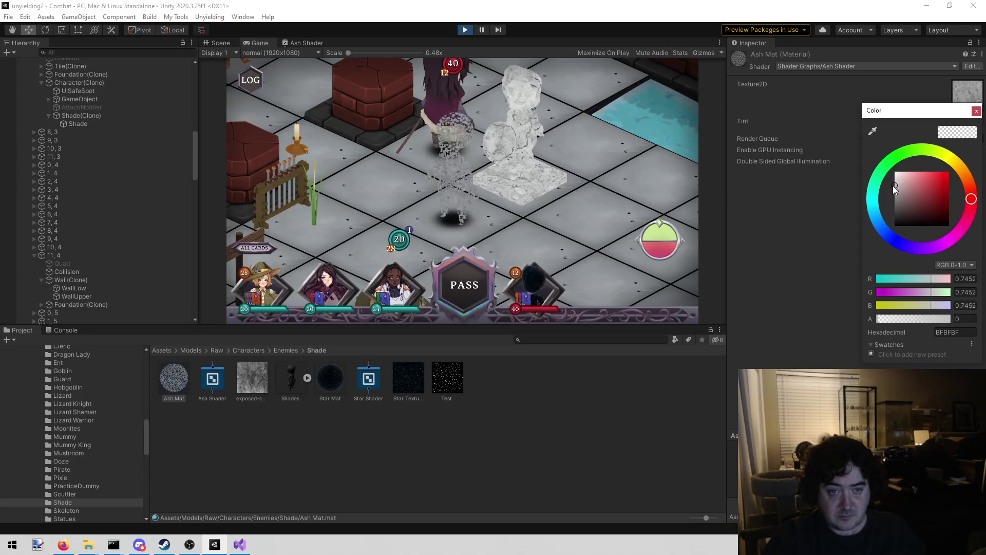
left_click(569, 201)
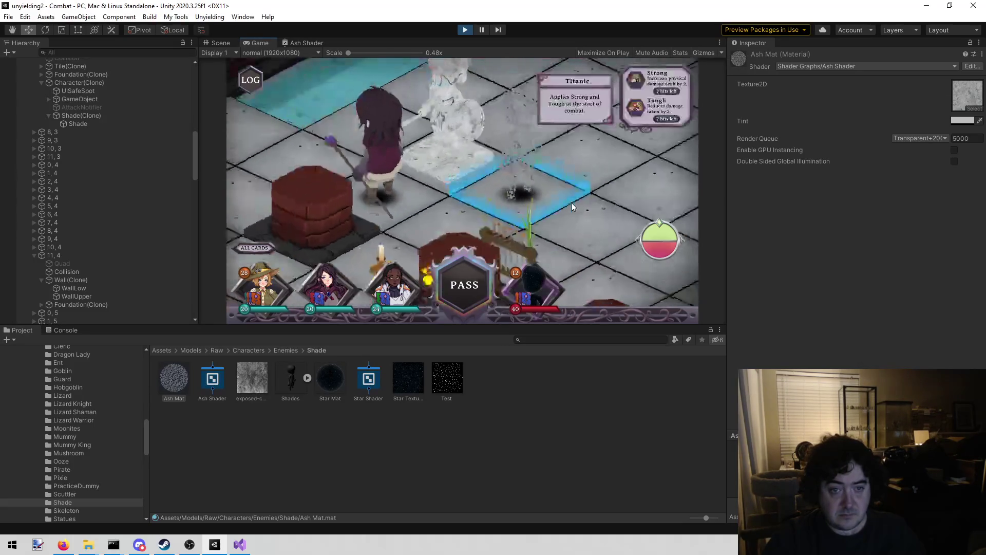
Deselect the Shade's tile, observe the pale ash Shade, and stop play mode.
left_click(571, 202)
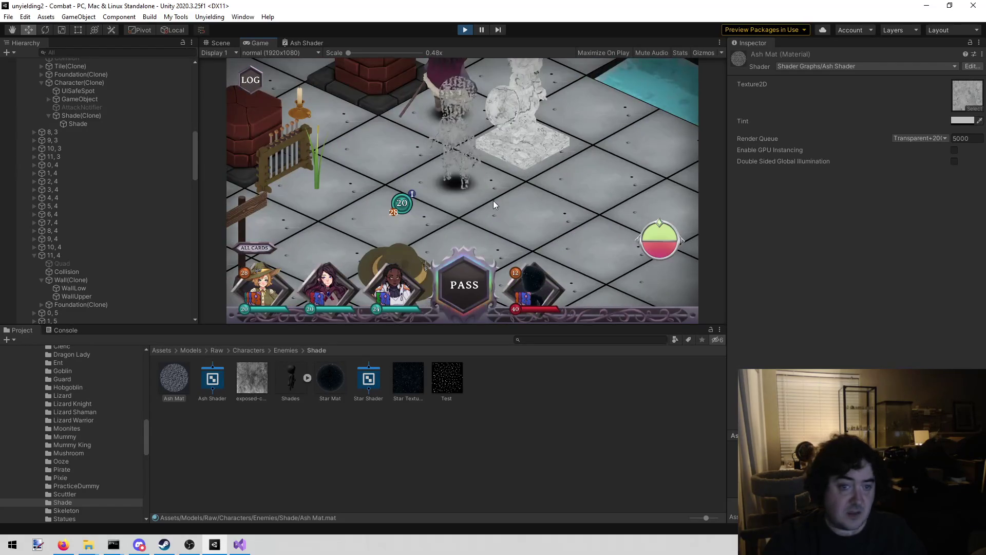
mouse_move(493, 197)
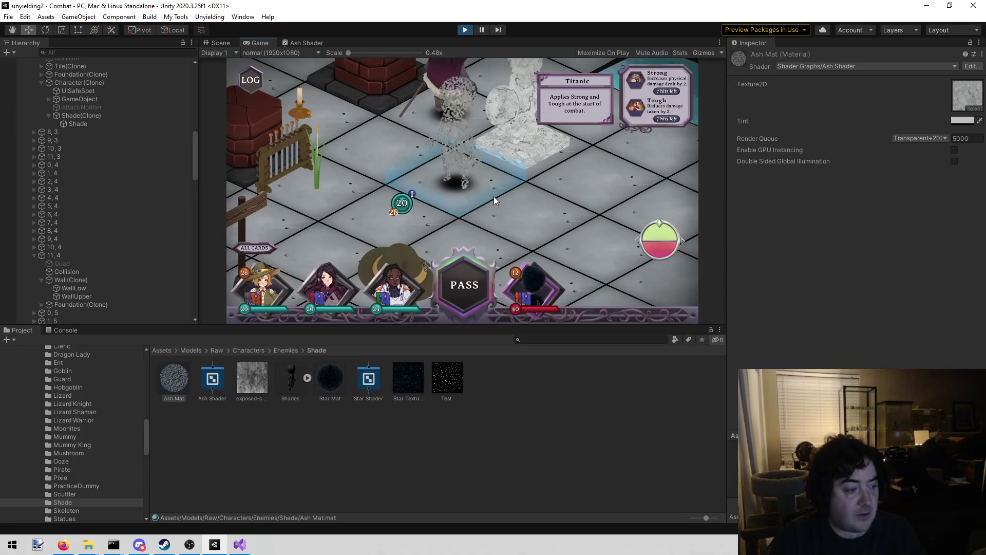
left_click(465, 30)
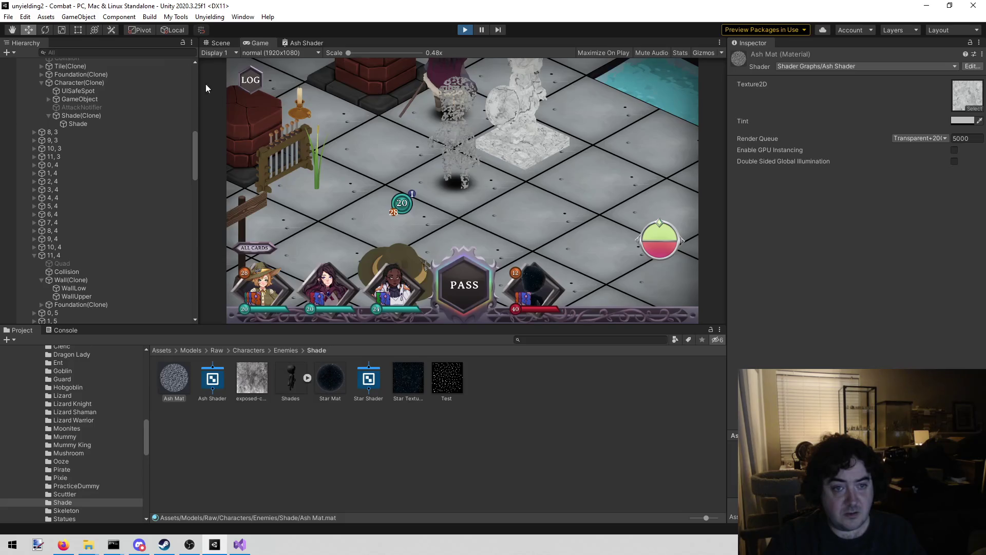
Load the StoryMode scene from the Unyielding menu and start playing it.
left_click(209, 17)
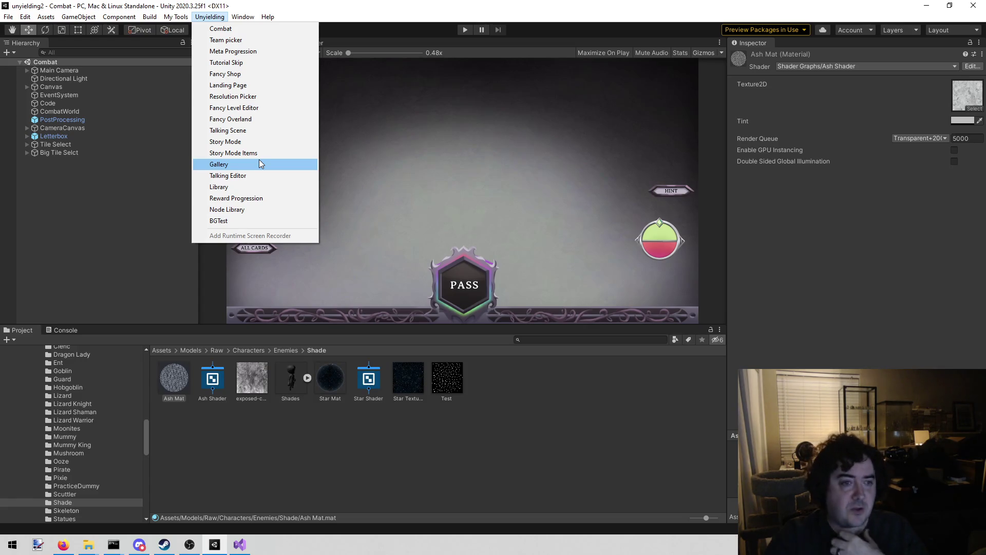
left_click(242, 142)
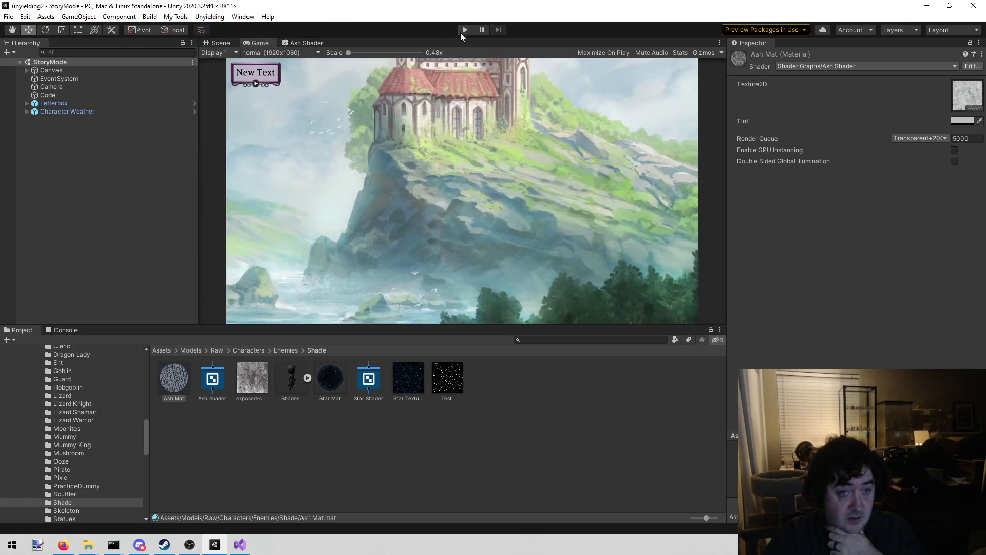
left_click(464, 30)
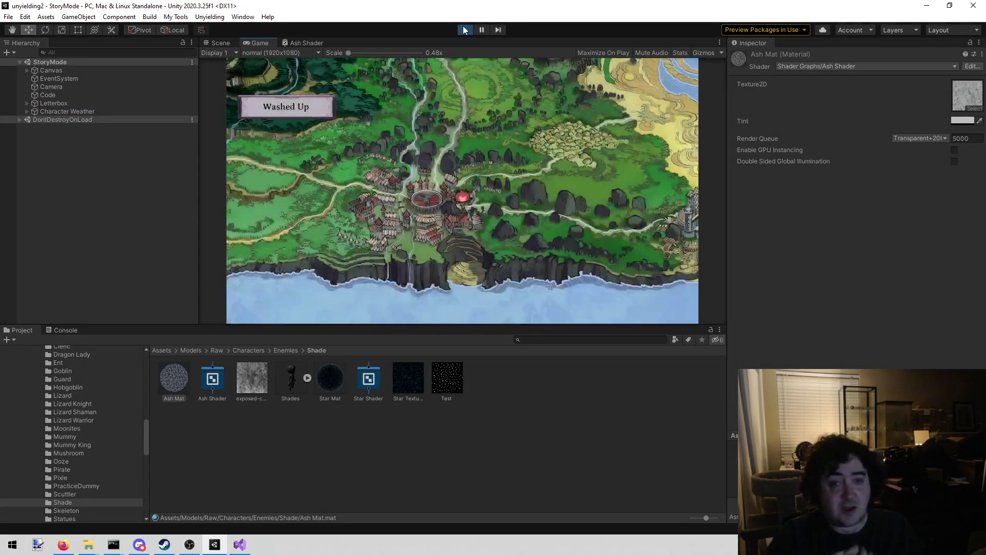
Run story mode to Code's configured point, then jump through Book 3 to Book 4.
left_click(137, 95)
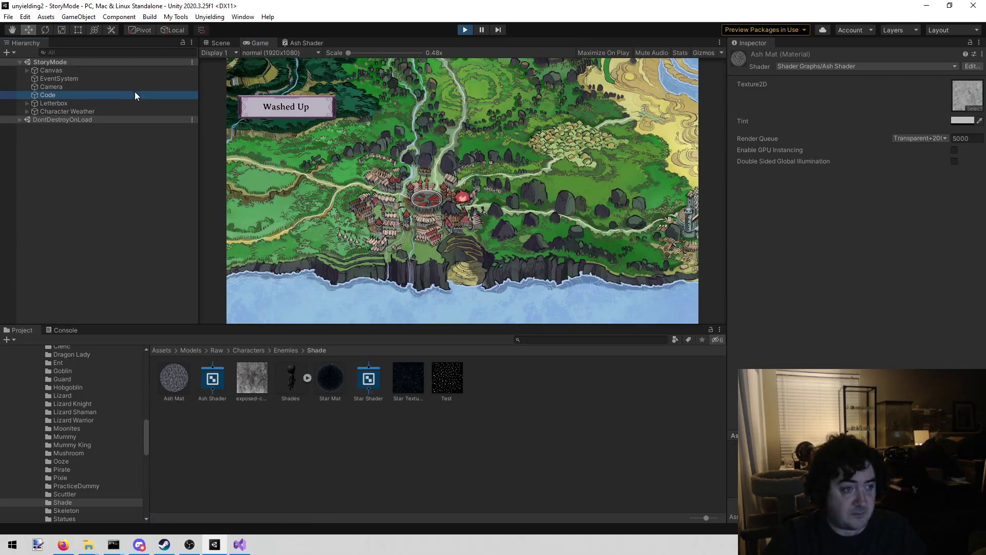
left_click(771, 184)
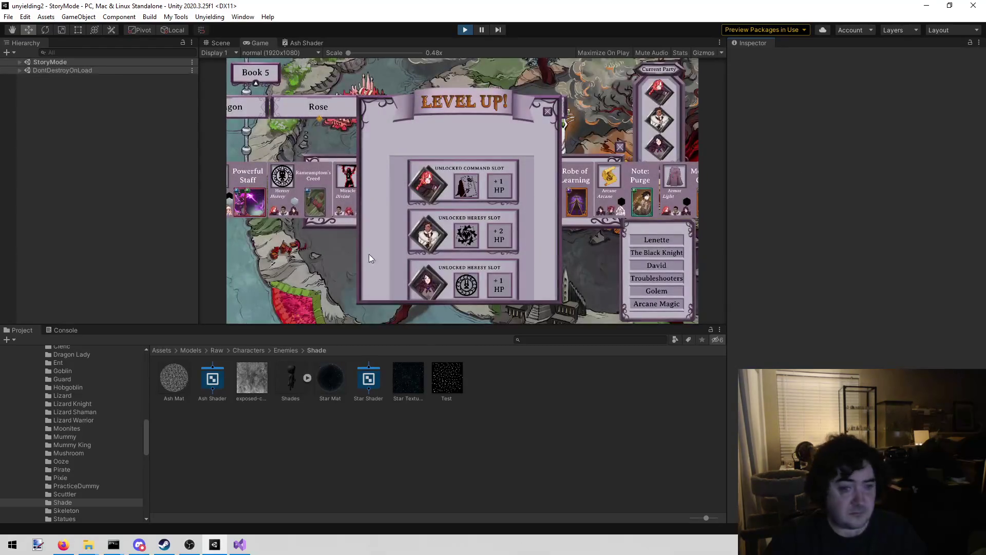
left_click(260, 71)
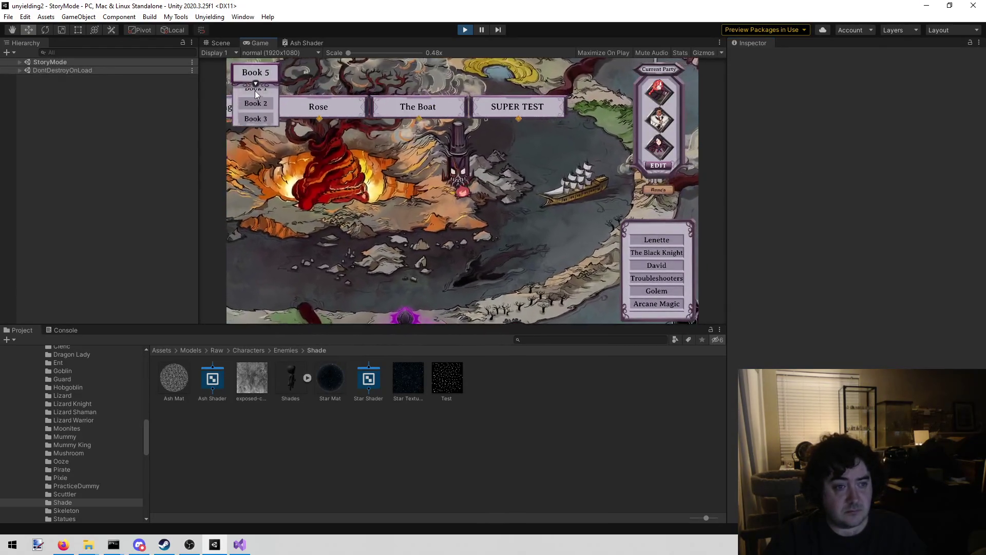
left_click(260, 123)
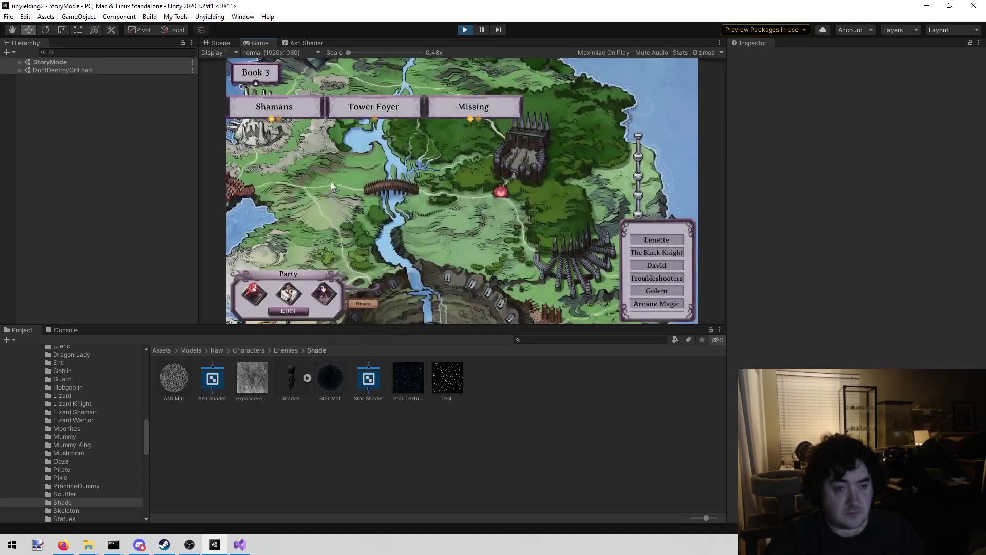
left_click(256, 73)
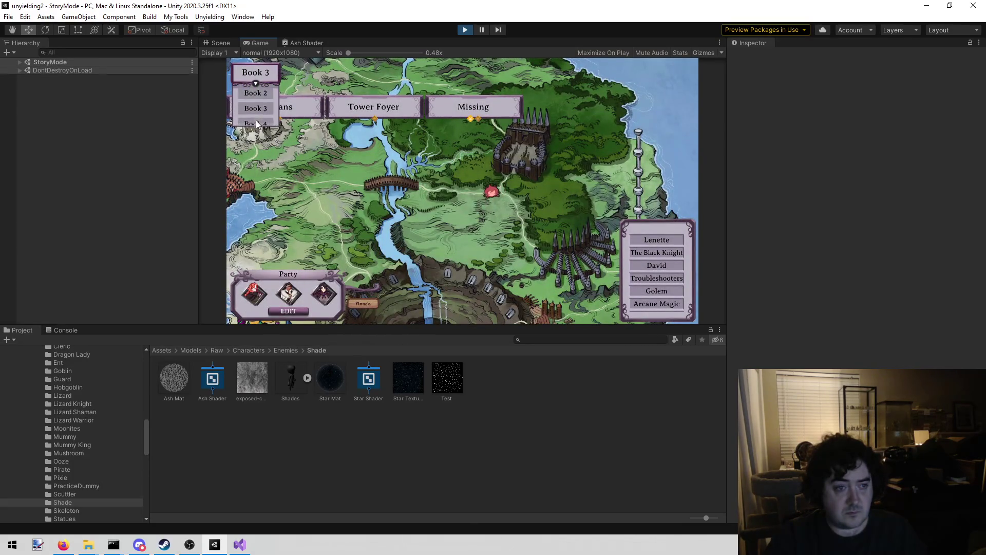
scroll(255, 110, "down", 1)
left_click(256, 118)
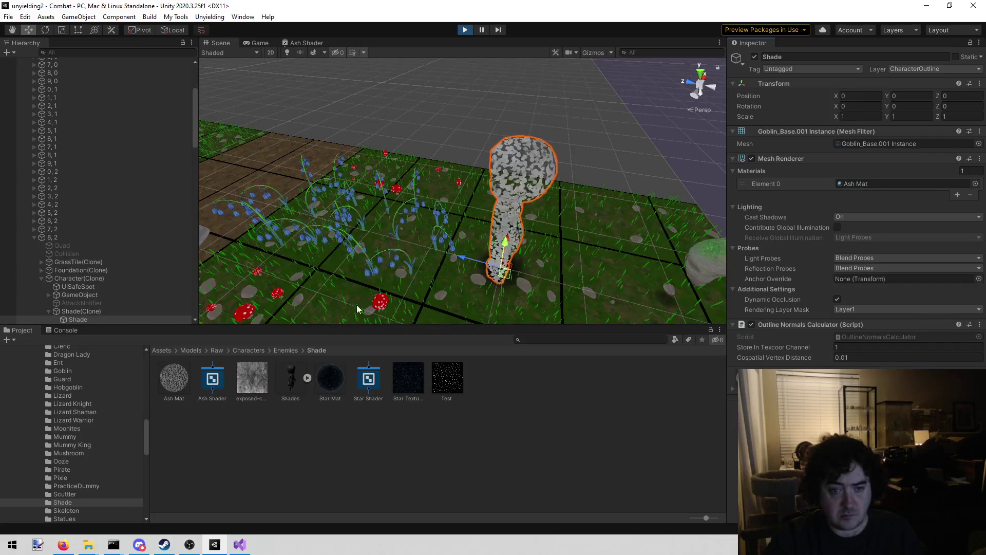
Delete the unused exposed-concrete texture from the Shade folder and view the running combat game.
left_click(252, 378)
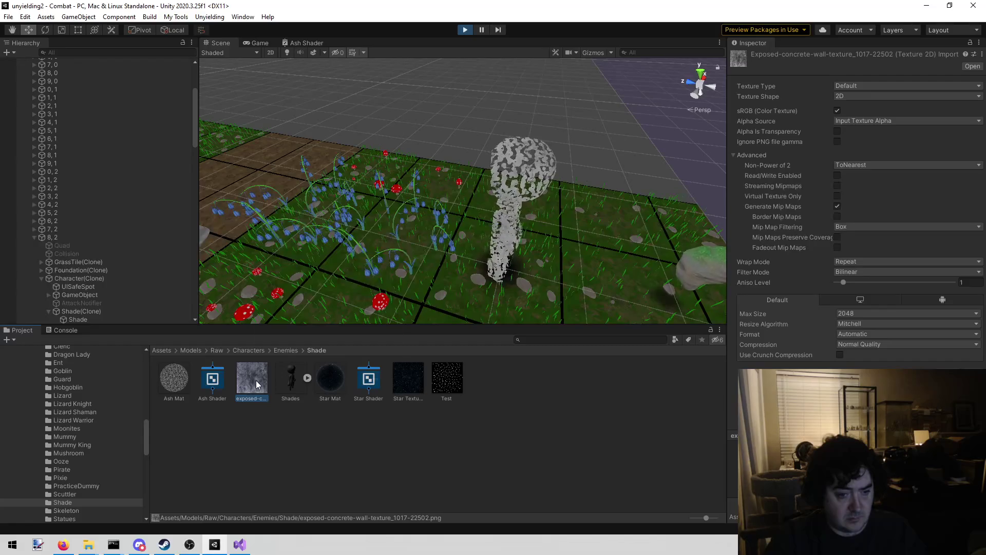
right_click(256, 380)
left_click(325, 144)
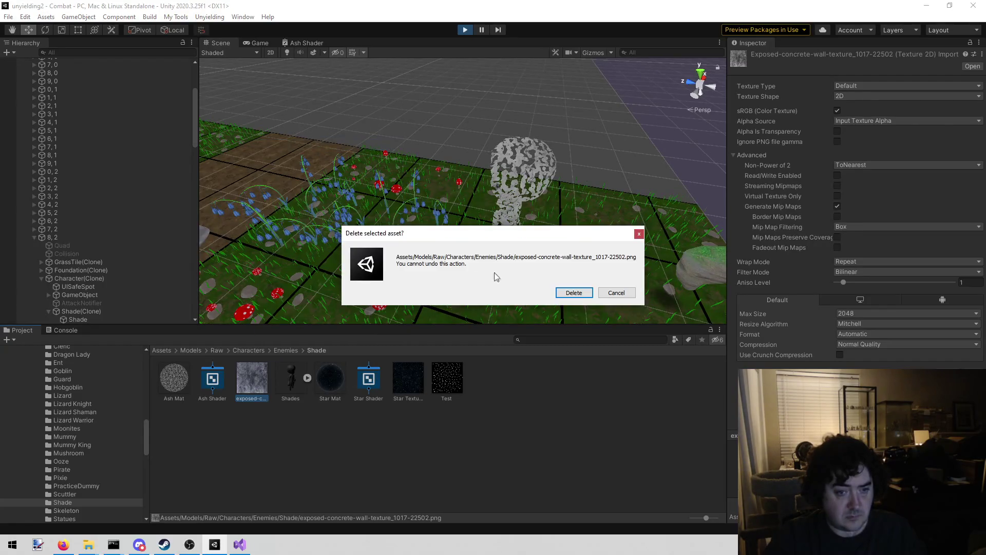
left_click(580, 293)
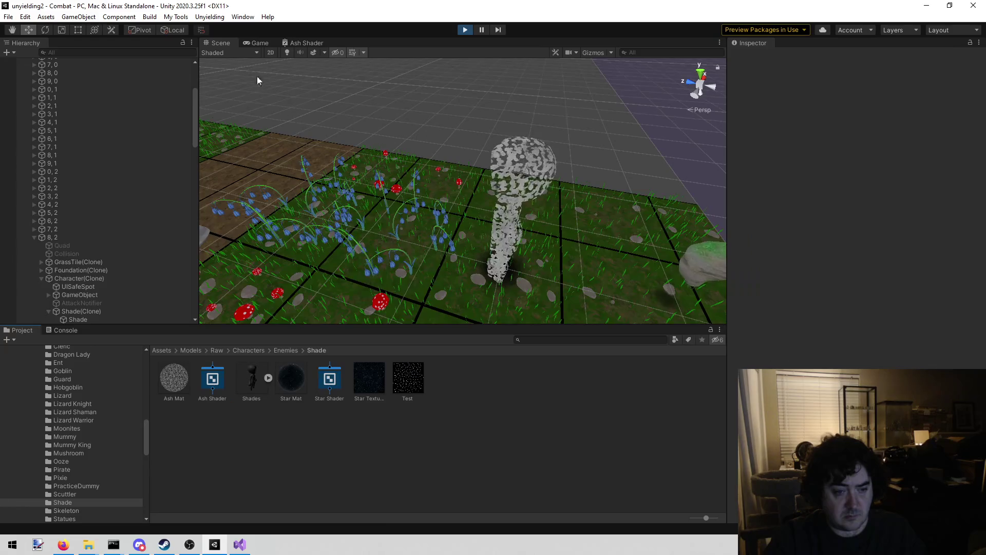
left_click(258, 41)
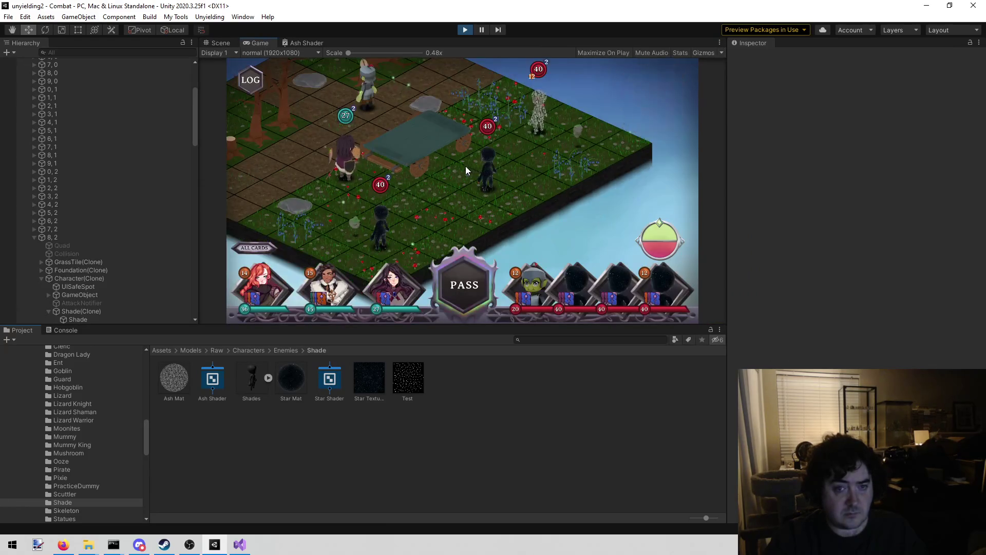
mouse_move(500, 167)
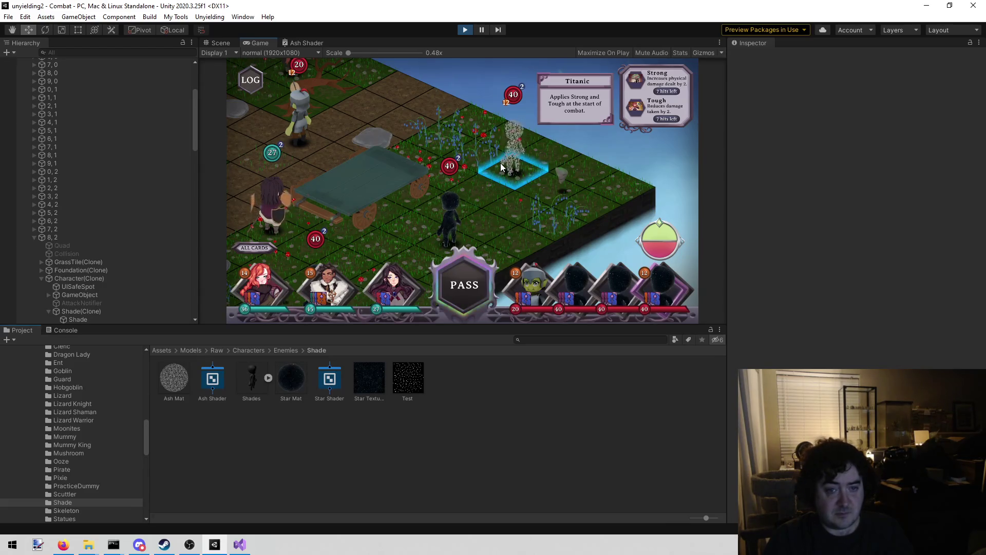
scroll(417, 208, "down", 1)
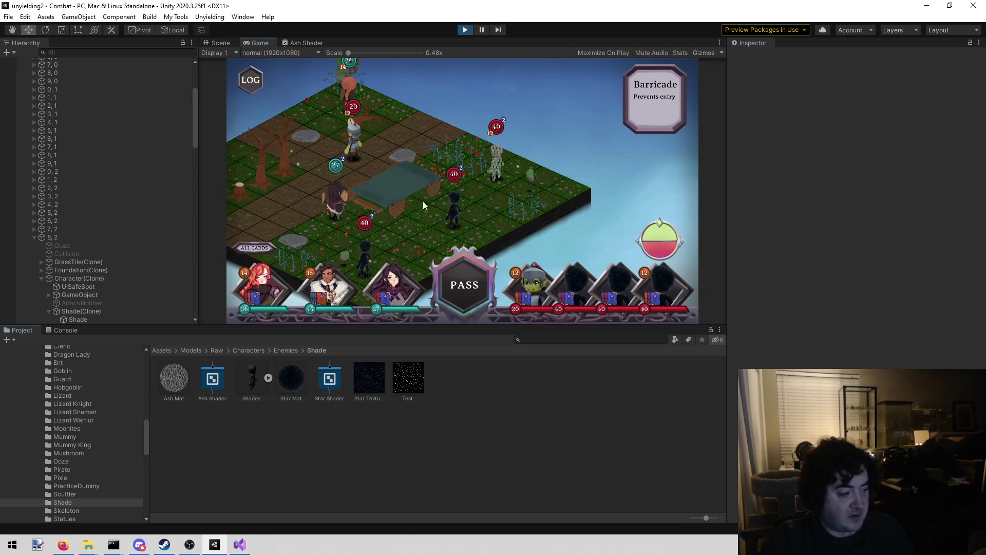
right_click(258, 46)
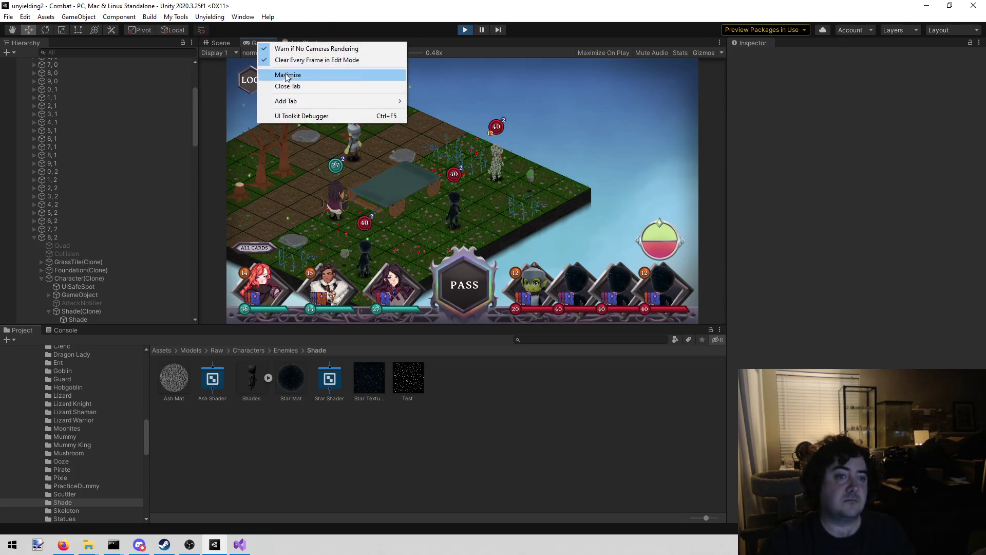
Maximize the Game view so the combat fills the editor window.
left_click(288, 75)
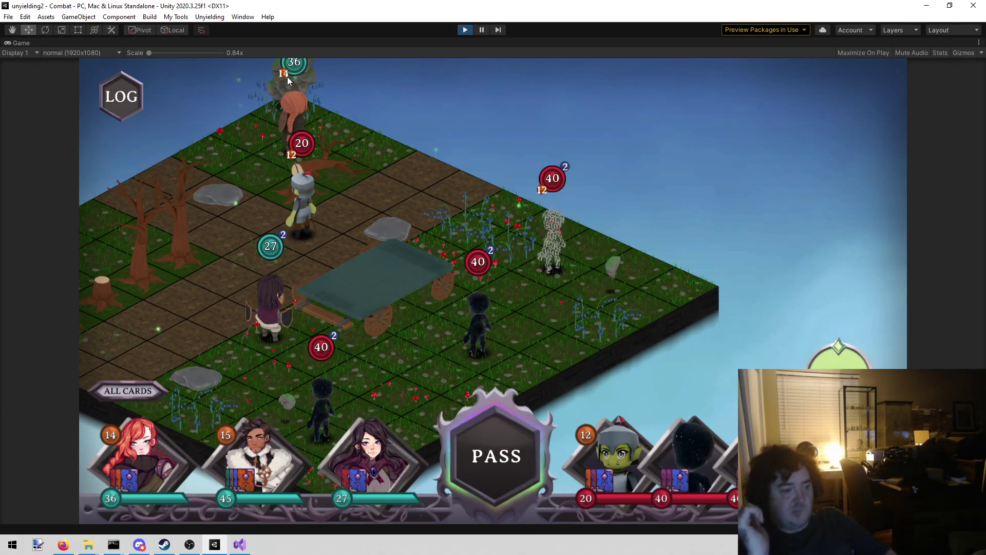
mouse_move(546, 398)
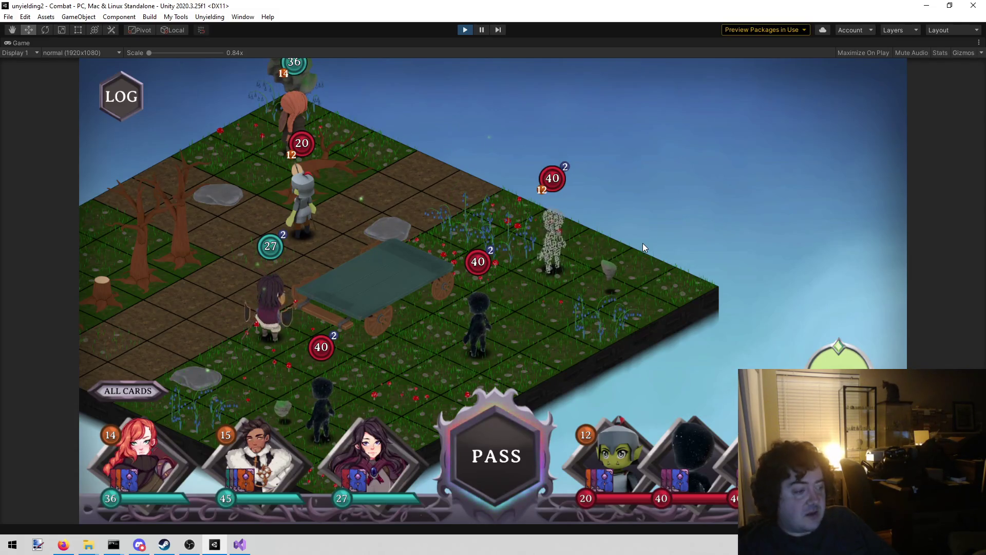
mouse_move(550, 278)
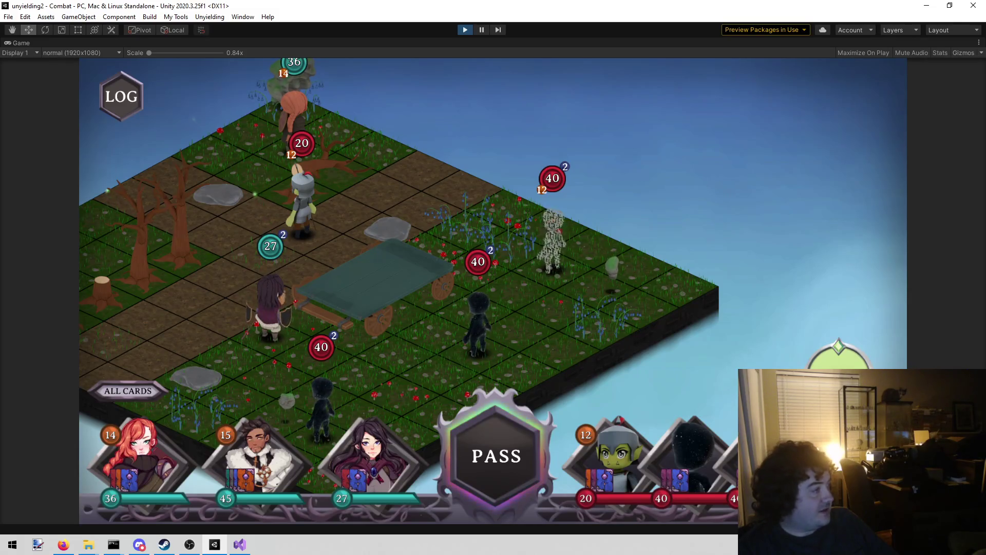
Inspect the Shade enemies in the running combat's Game view.
key("alt+Tab")
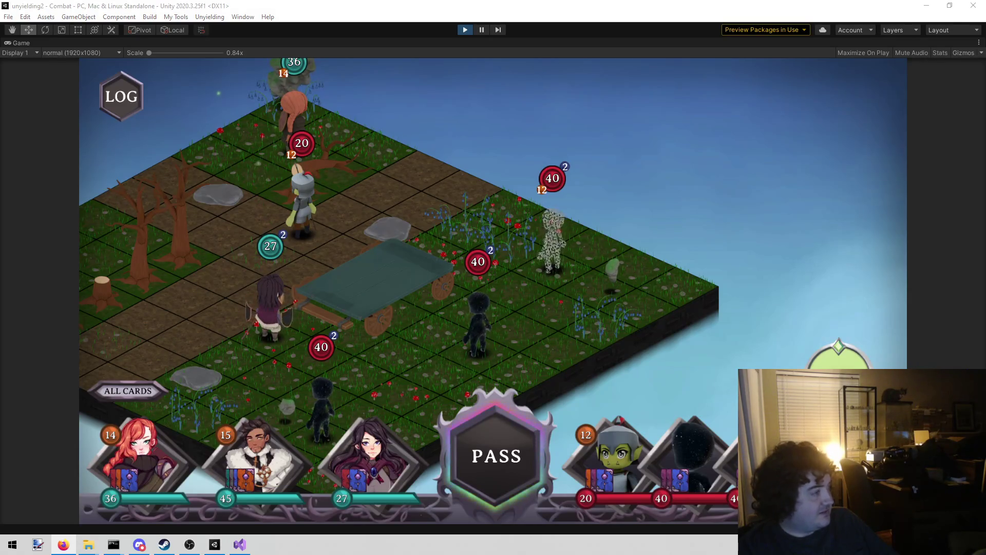
left_click(468, 175)
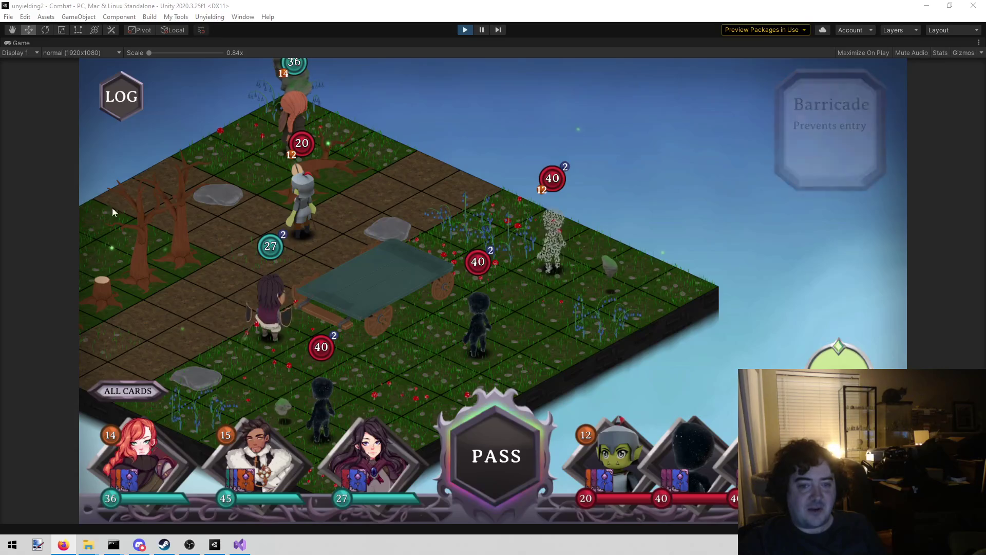
mouse_move(642, 136)
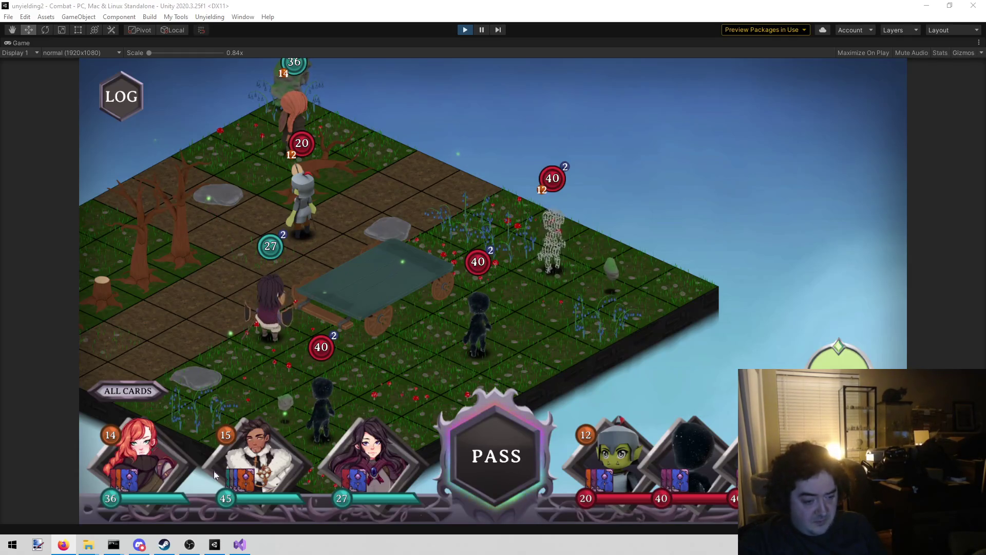
left_click(239, 545)
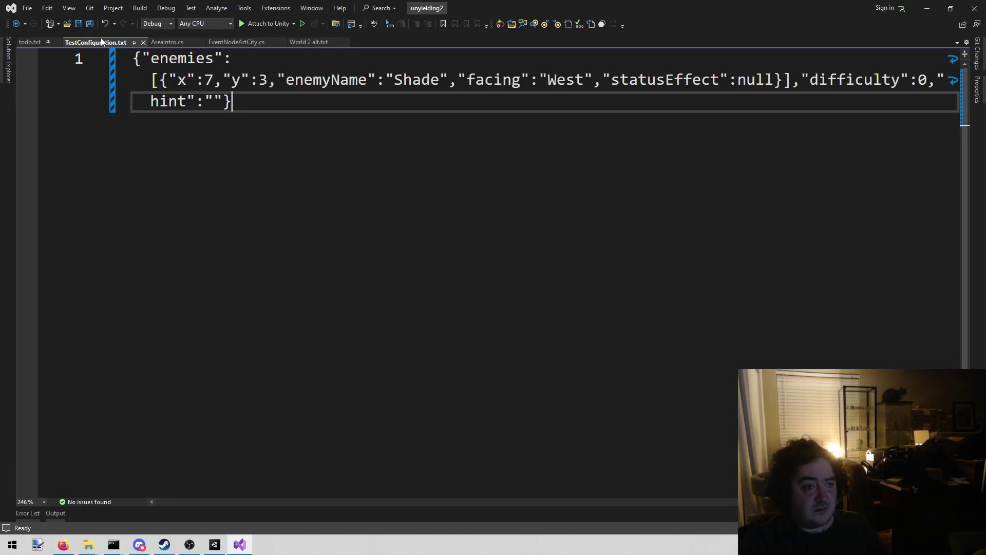
Close TestConfiguration.txt and look through the World 2 alt.txt notes.
left_click(143, 42)
left_click(143, 41)
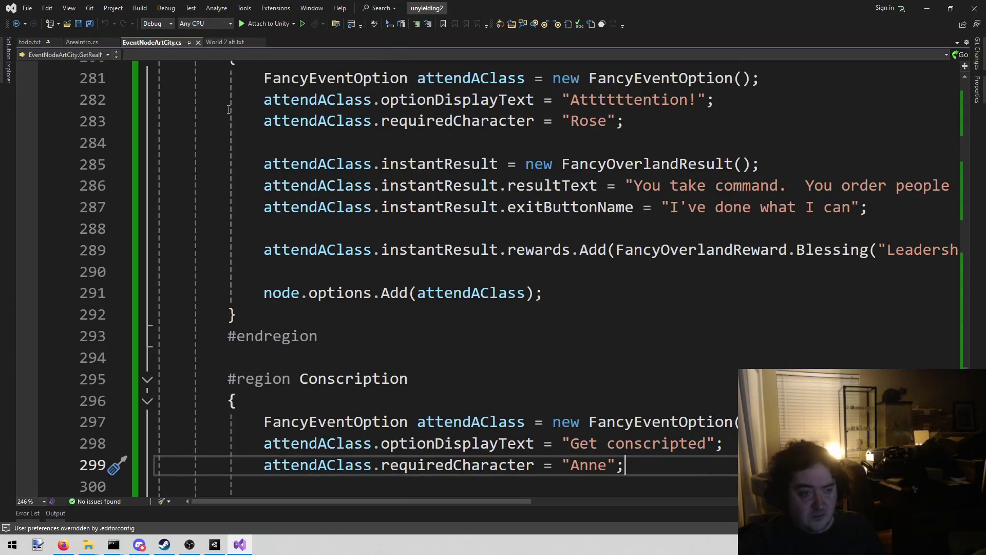
left_click(225, 42)
scroll(255, 290, "down", 1)
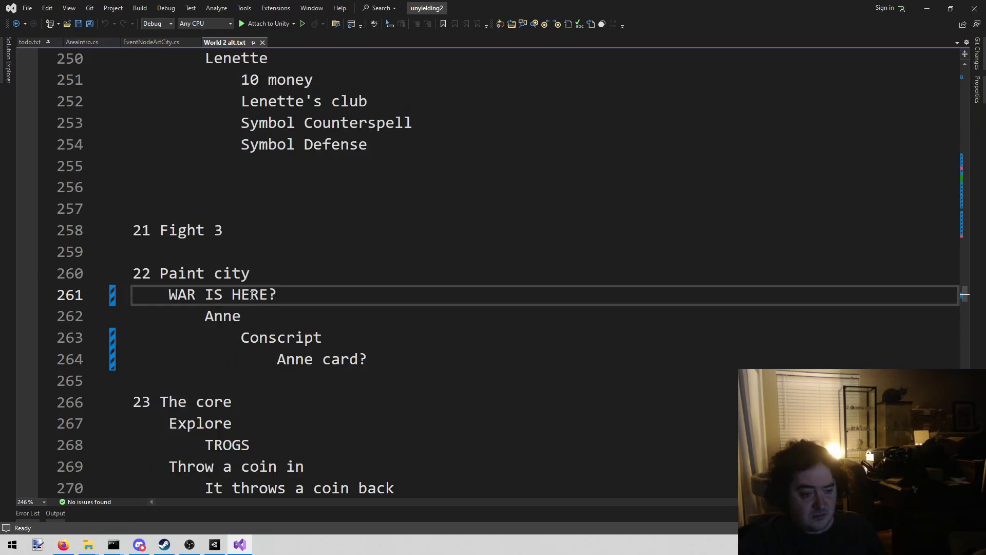
scroll(228, 311, "up", 3)
Review the 'Ash elementals' ideas in todo.txt.
left_click(30, 42)
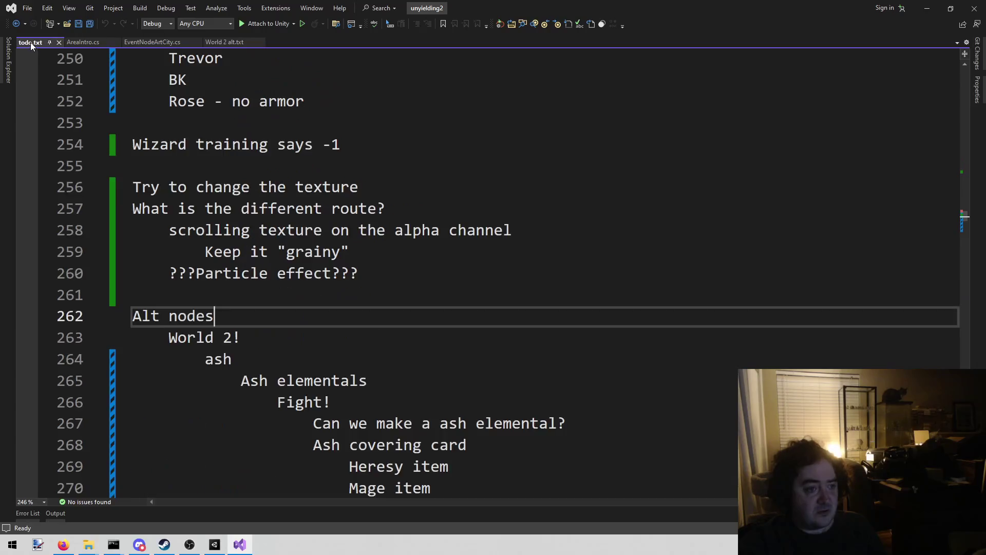
scroll(176, 308, "down", 2)
left_click_drag(206, 251, 643, 395)
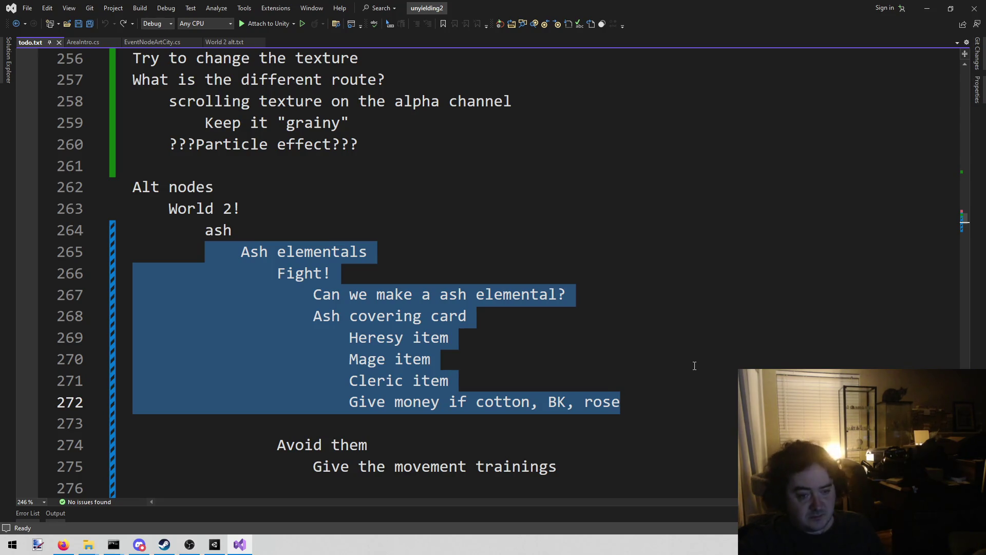
scroll(488, 302, "down", 6)
scroll(422, 299, "up", 3)
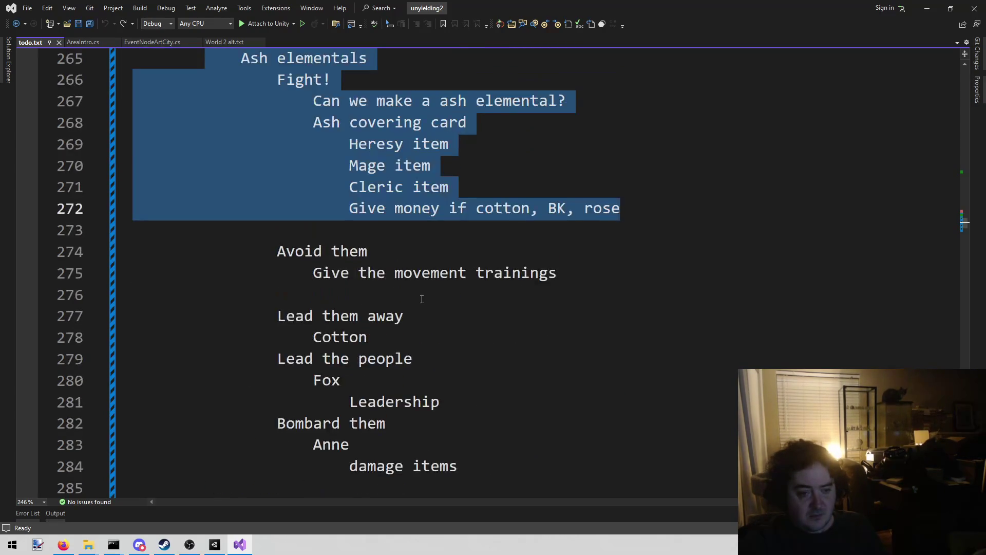
scroll(470, 302, "up", 2)
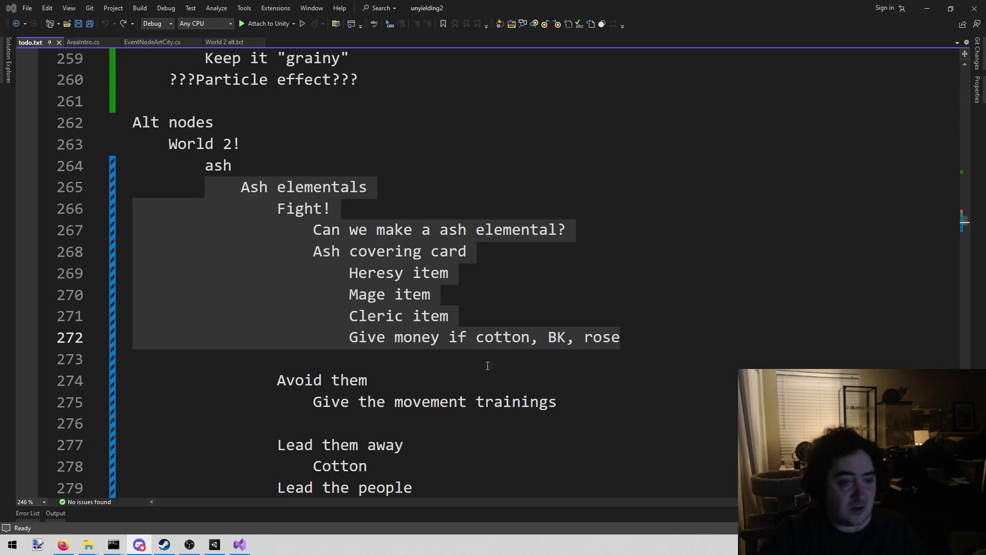
left_click(647, 268)
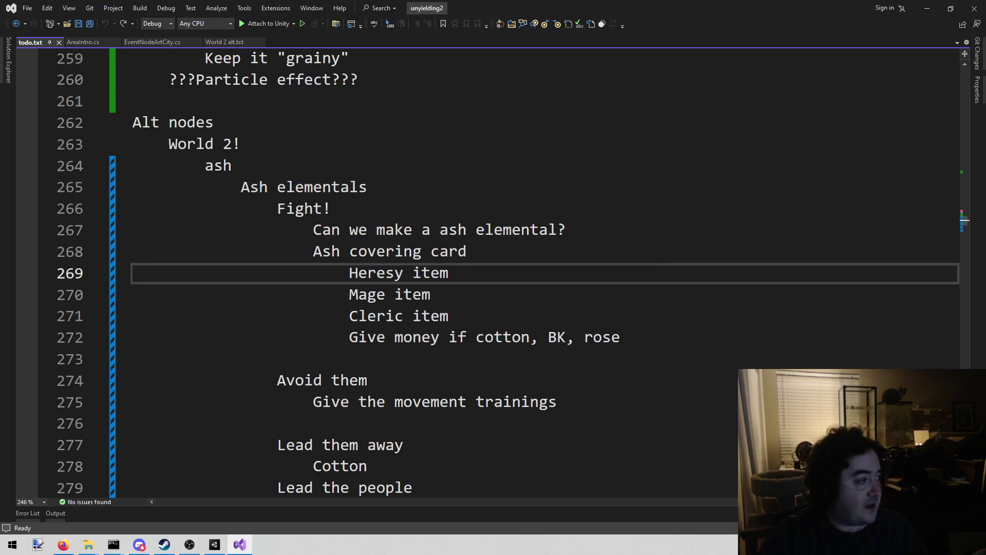
key("alt+Tab")
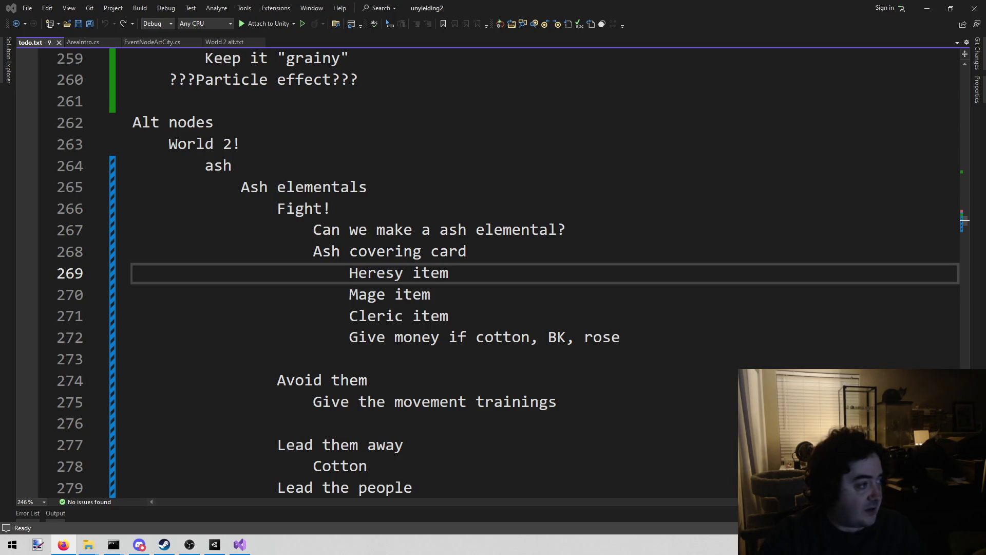